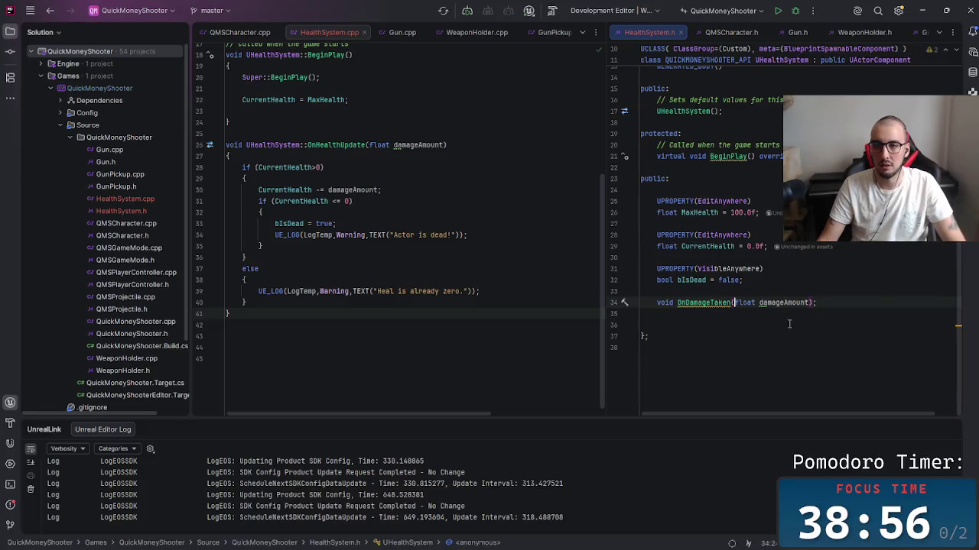
# Step: Replace the OnHealthUpdate name in HealthSystem.cpp with OnDamageTaken from the header declaration
pyautogui.click(325, 146)
pyautogui.doubleClick(325, 145)
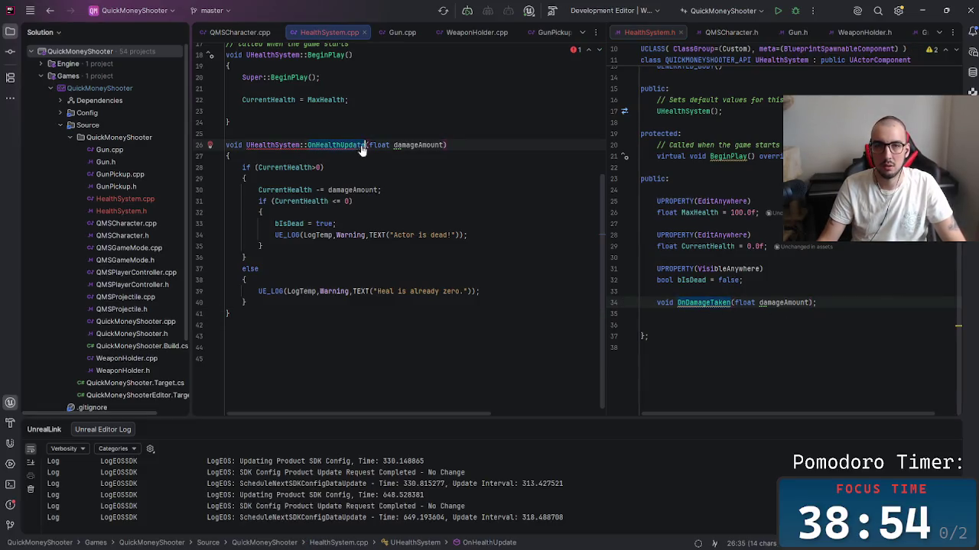
pyautogui.write('OnDamageTaken')
pyautogui.click(509, 203)
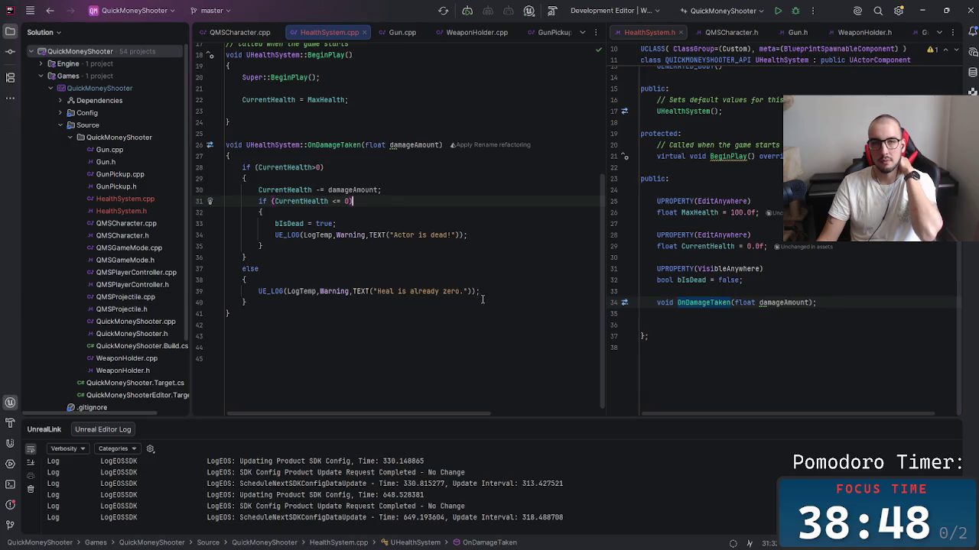
# Step: Place the caret on the empty line below the OnDamageTaken declaration in the header
pyautogui.click(729, 337)
pyautogui.click(719, 326)
pyautogui.click(710, 315)
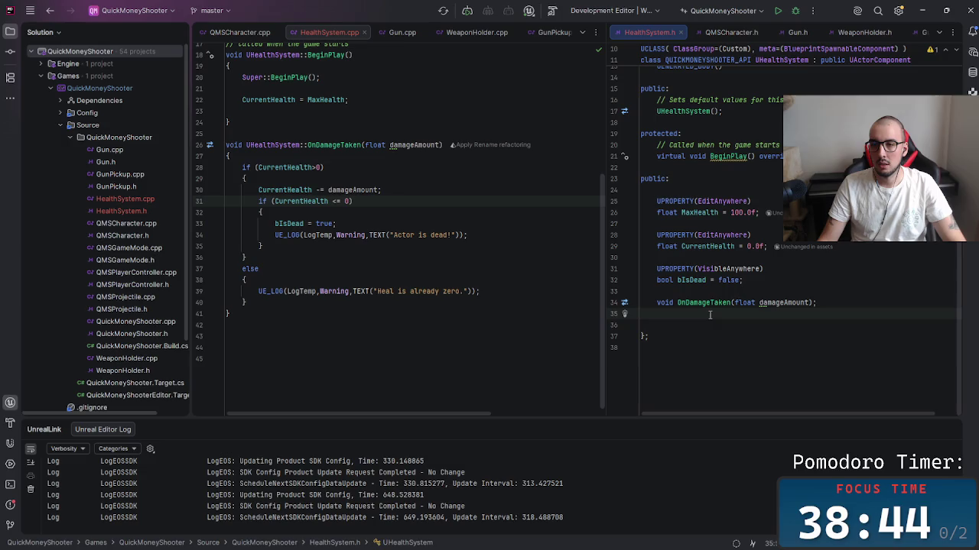
# Step: Add void OnDeath(); below OnDamageTaken in HealthSystem.h and generate its empty definition
pyautogui.moveTo(702, 306)
pyautogui.press('Return')
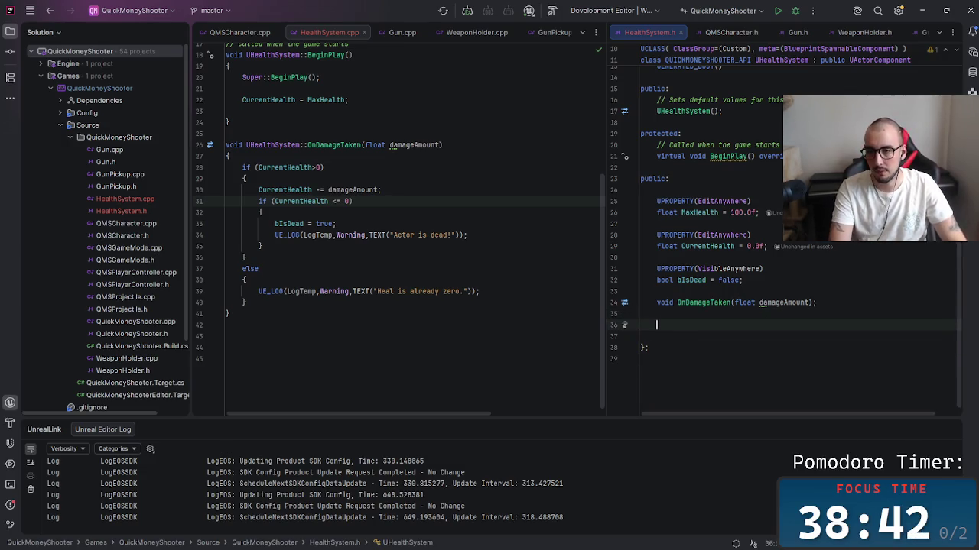
pyautogui.write('void Ond')
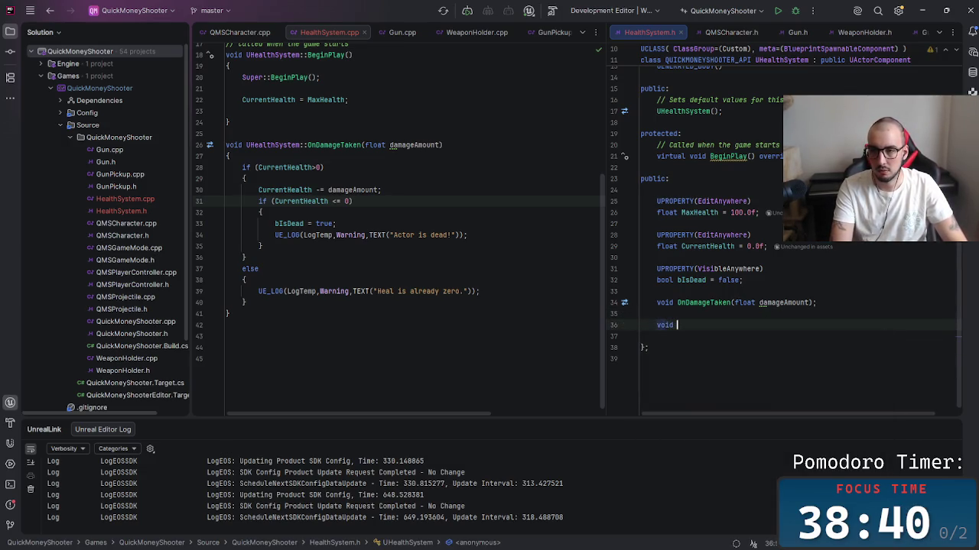
pyautogui.press('BackSpace')
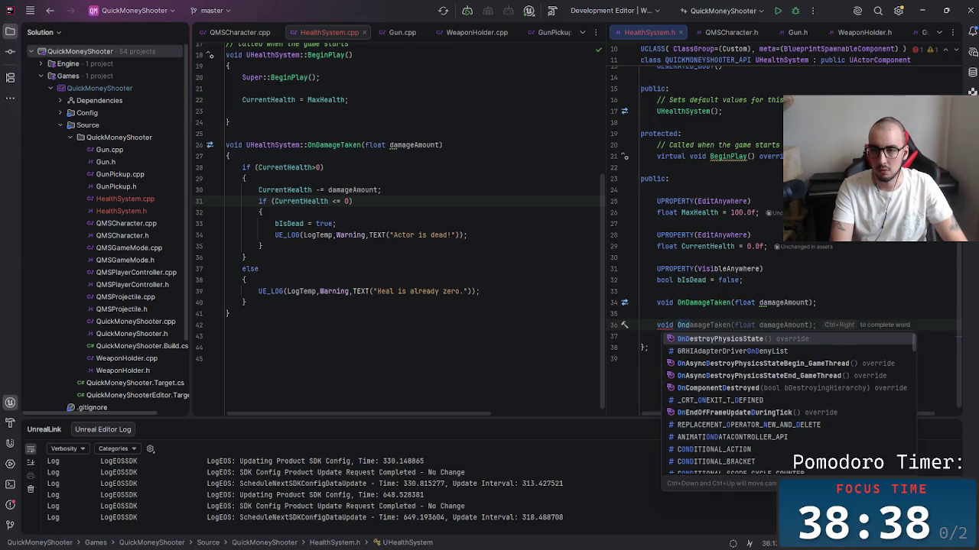
pyautogui.write('Death')
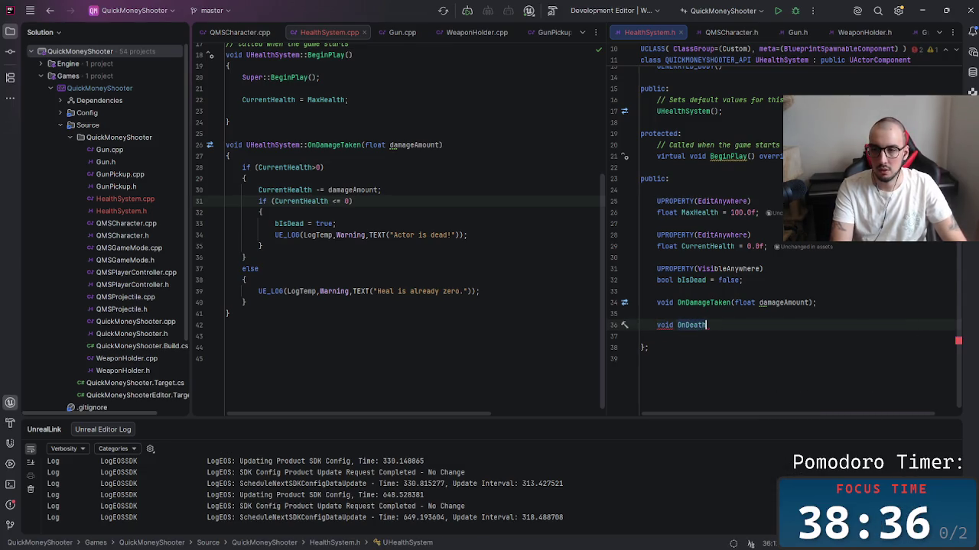
pyautogui.write('();')
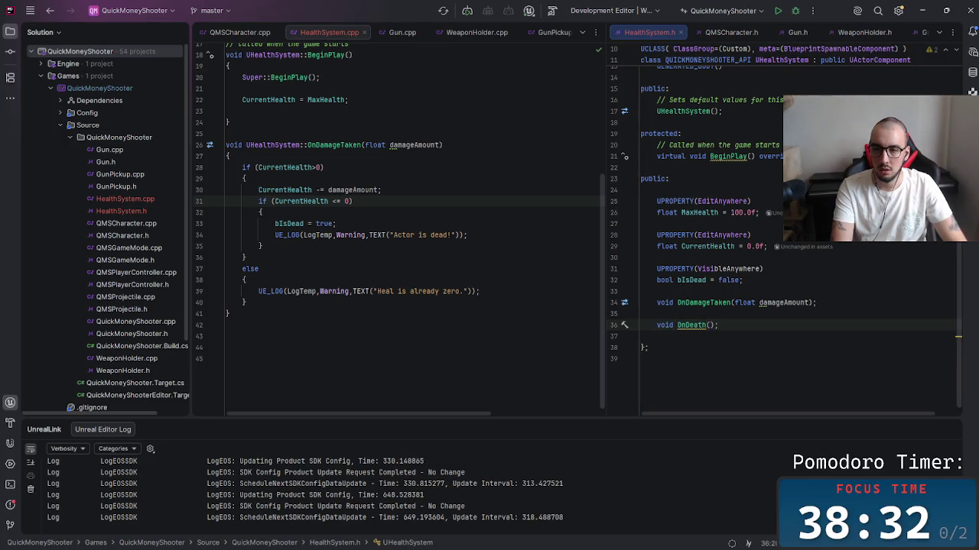
pyautogui.hotkey('alt', 'Return')
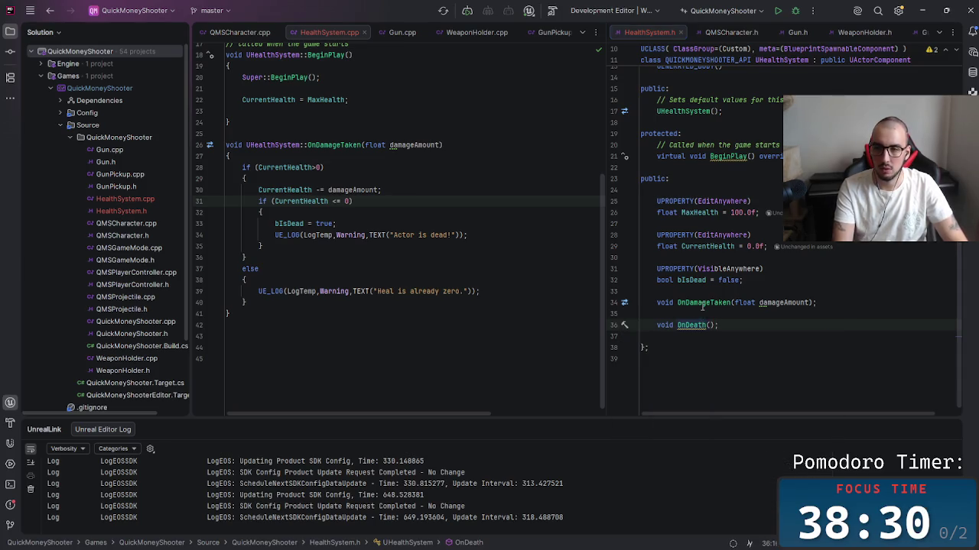
pyautogui.press('Return')
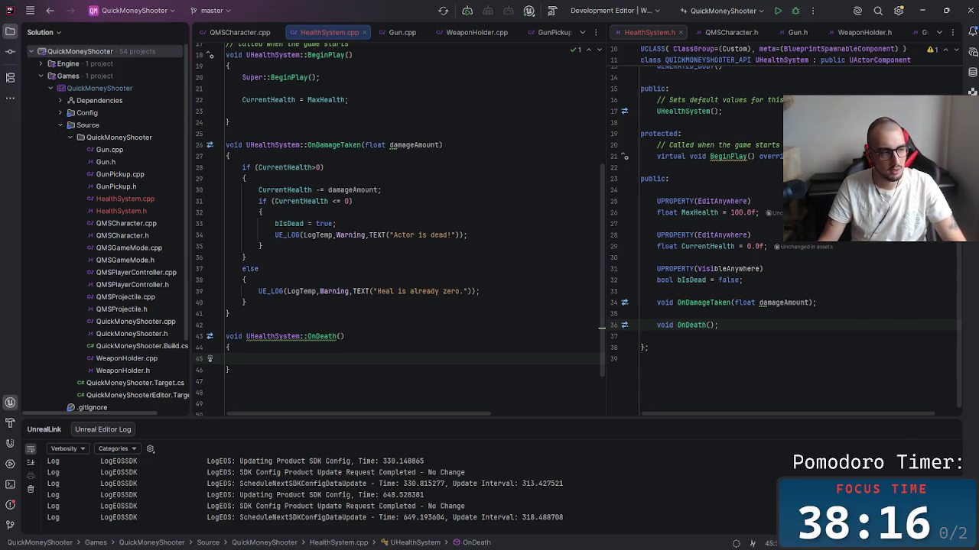
pyautogui.hotkey('alt', 'Tab')
pyautogui.hotkey('alt', 'Tab')
pyautogui.hotkey('alt', 'Tab')
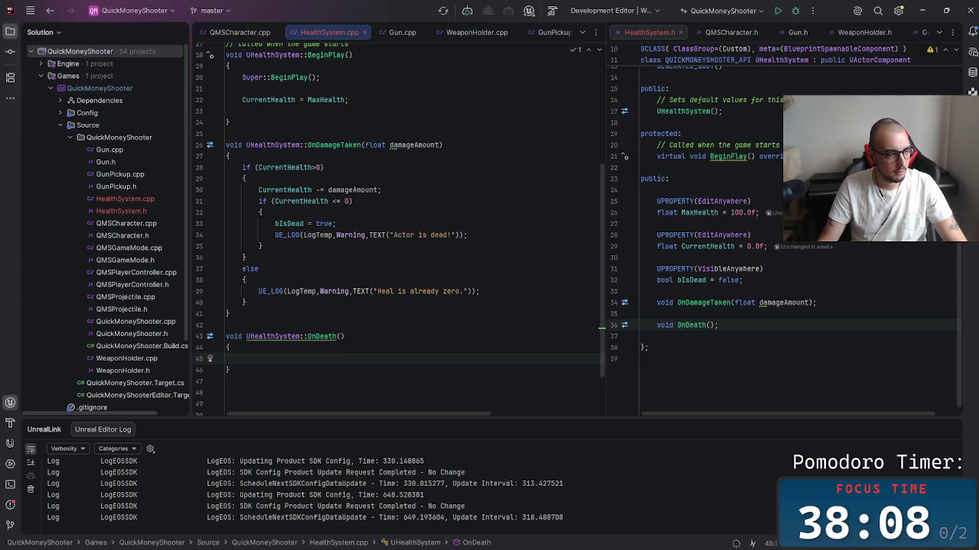
pyautogui.hotkey('alt', 'Tab')
pyautogui.hotkey('alt', 'Tab')
pyautogui.hotkey('alt', 'Tab')
pyautogui.hotkey('alt', 'Tab')
pyautogui.hotkey('alt', 'Tab')
pyautogui.hotkey('alt', 'Tab')
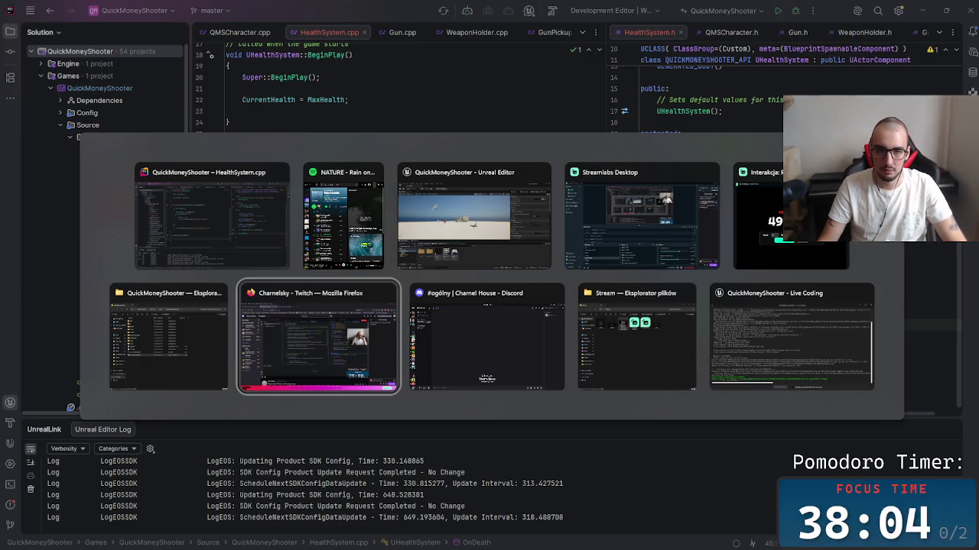
pyautogui.hotkey('alt', 'Tab')
pyautogui.hotkey('alt', 'Tab')
pyautogui.hotkey('alt', 'Tab')
pyautogui.hotkey('alt', 'Tab')
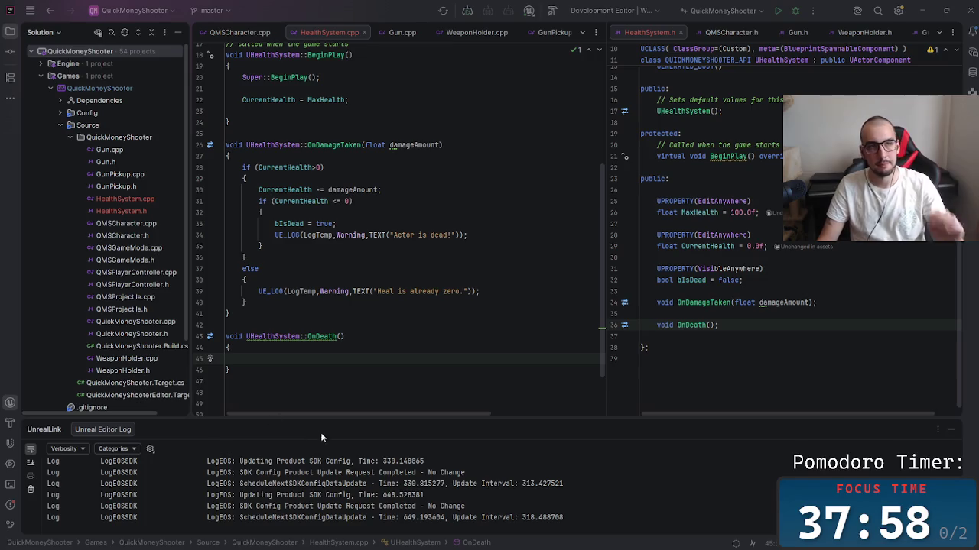
pyautogui.click(382, 356)
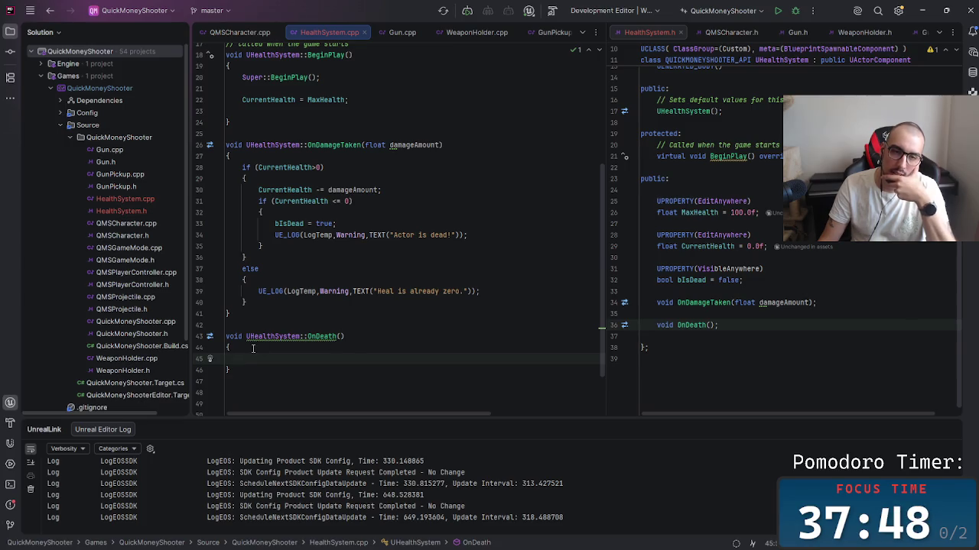
pyautogui.moveTo(253, 348); pyautogui.dragTo(321, 338)
pyautogui.click(277, 336)
pyautogui.click(376, 341)
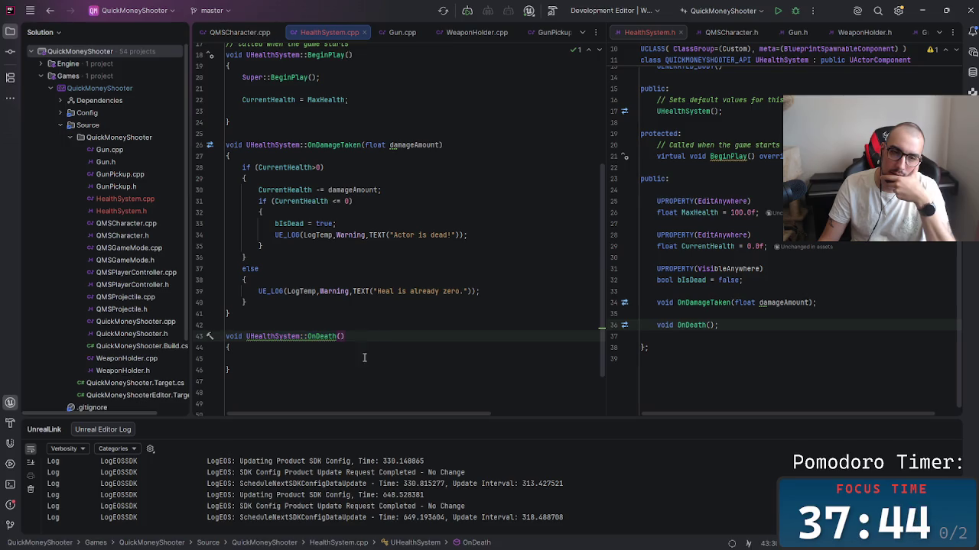
pyautogui.click(362, 357)
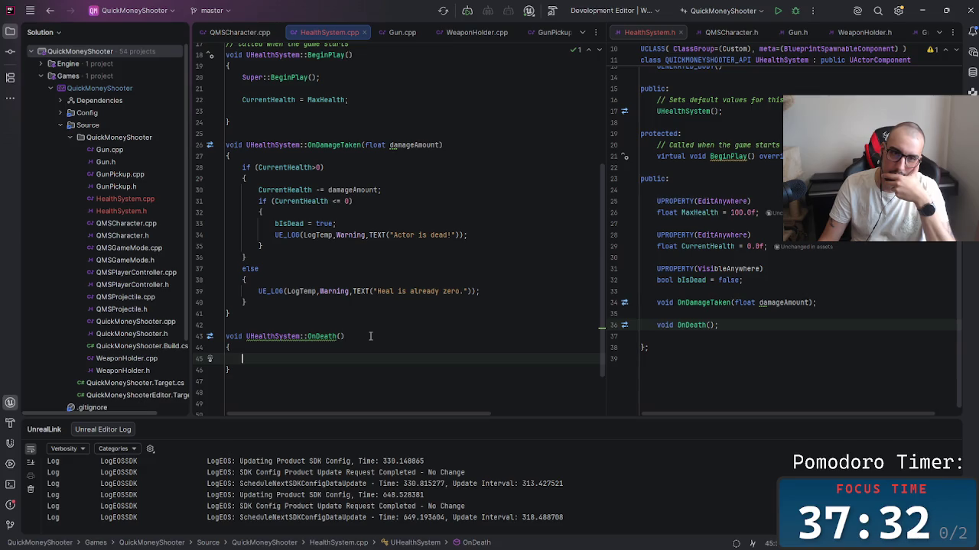
pyautogui.scroll(5, 374, 344)
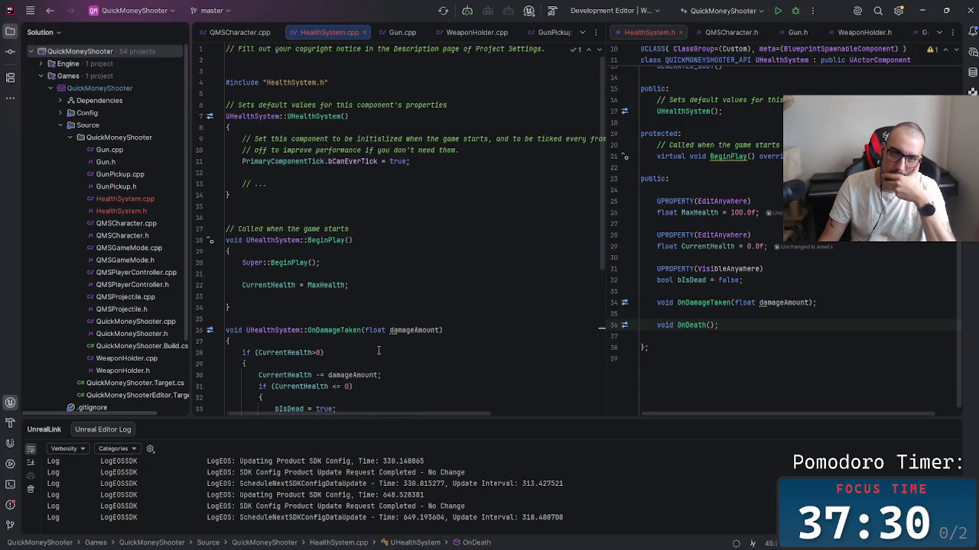
pyautogui.scroll(-5, 377, 350)
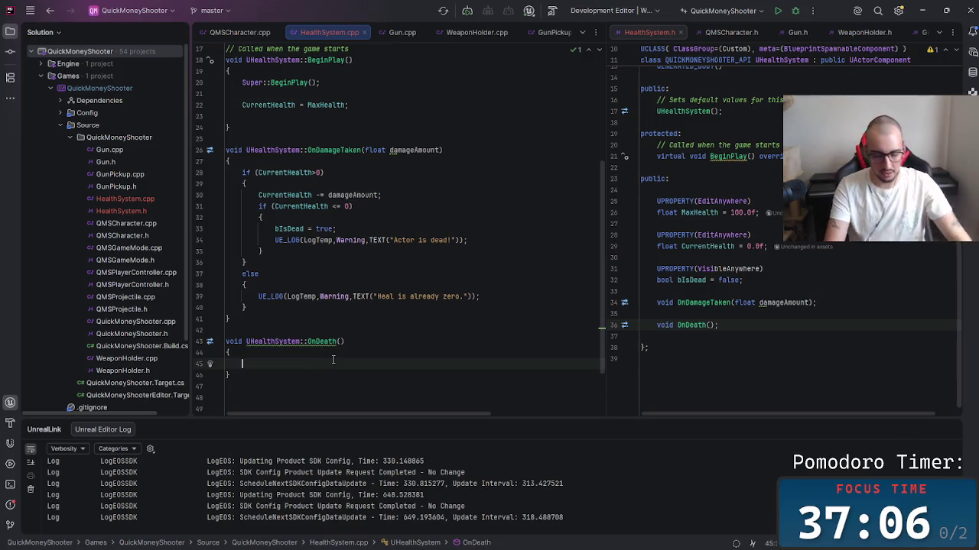
pyautogui.write('if')
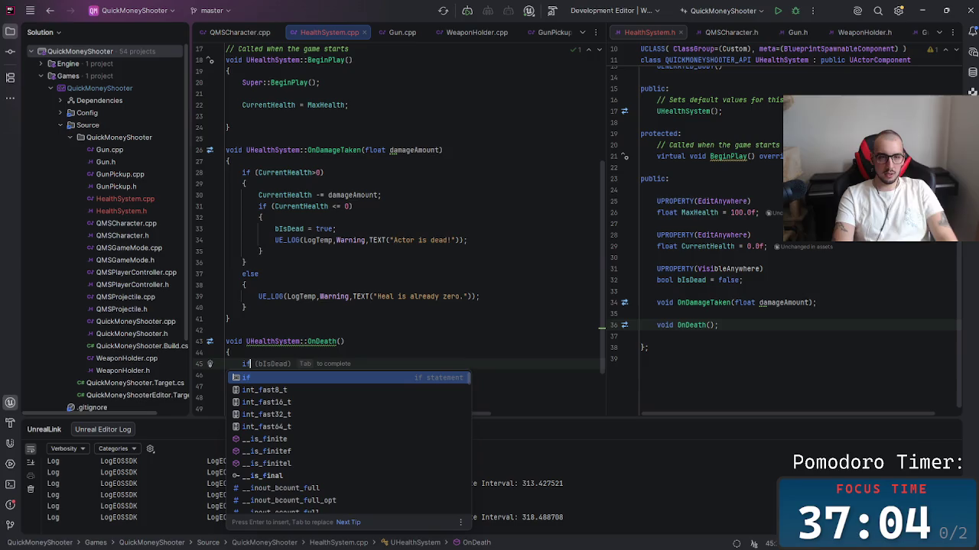
# Step: Insert an if (bIsDead) condition with an opening brace and an empty body inside OnDeath
pyautogui.press('Tab')
pyautogui.press('Return')
pyautogui.write('{P')
pyautogui.press('Tab')
pyautogui.press('BackSpace')
pyautogui.press('BackSpace')
pyautogui.press('BackSpace')
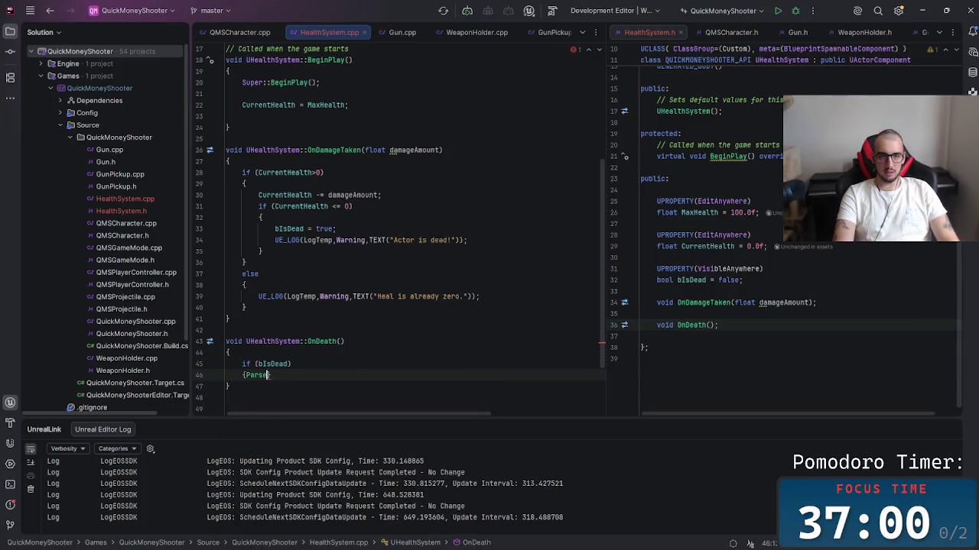
pyautogui.press('BackSpace')
pyautogui.press('BackSpace')
pyautogui.press('BackSpace')
pyautogui.press('Return')
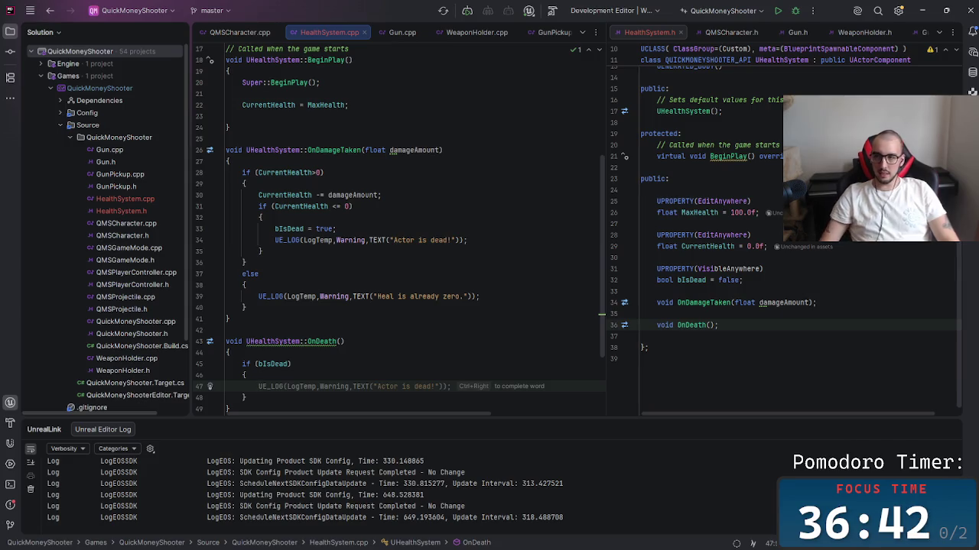
pyautogui.scroll(5, 764, 229)
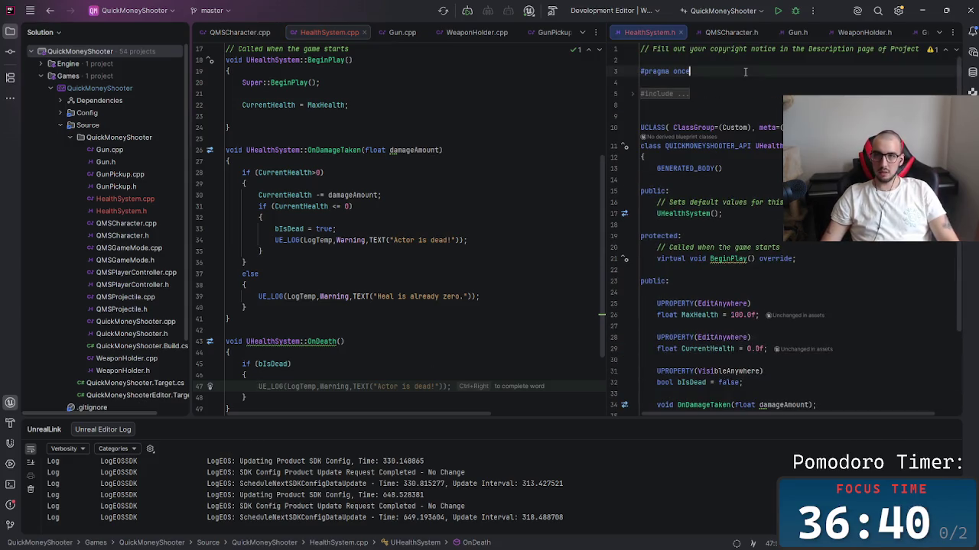
# Step: Add #include "Kismet/GameplayStatics.h" after the ActorComponent include in HealthSystem.h
pyautogui.click(711, 71)
pyautogui.click(841, 105)
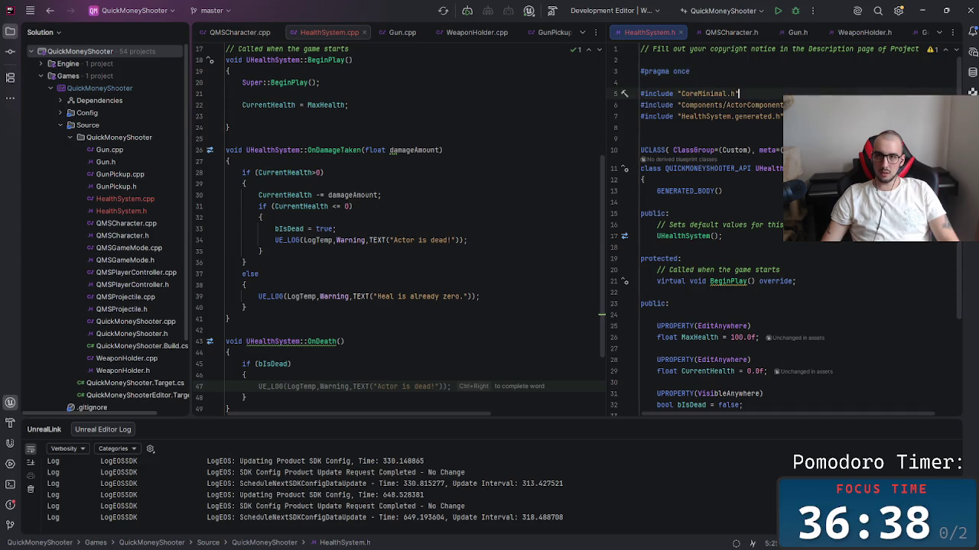
pyautogui.press('Return')
pyautogui.write('#include')
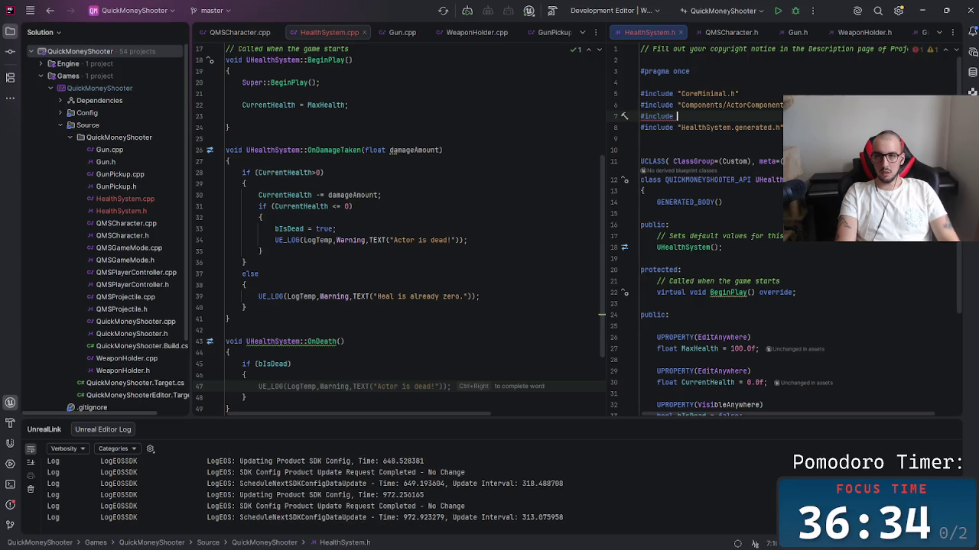
pyautogui.write(' "')
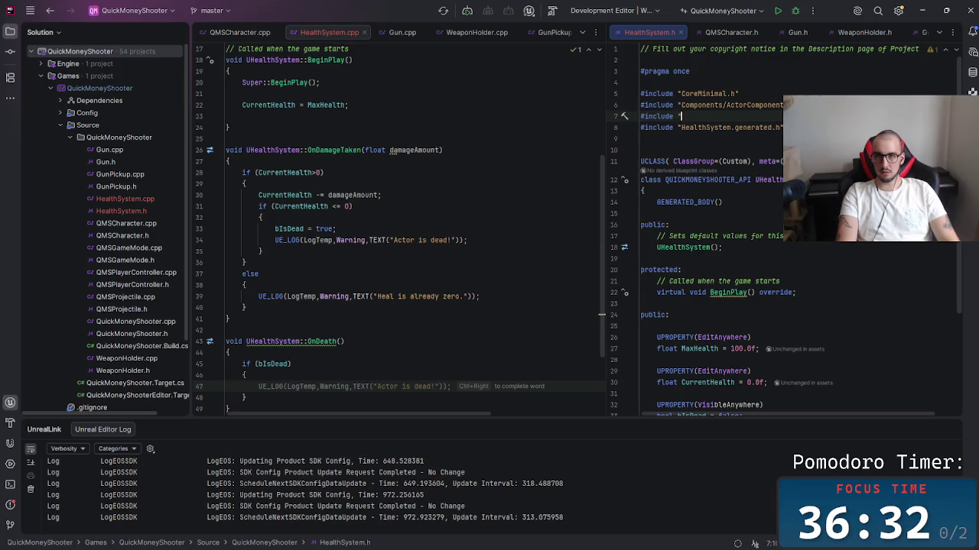
pyautogui.write('Kismet/Gam')
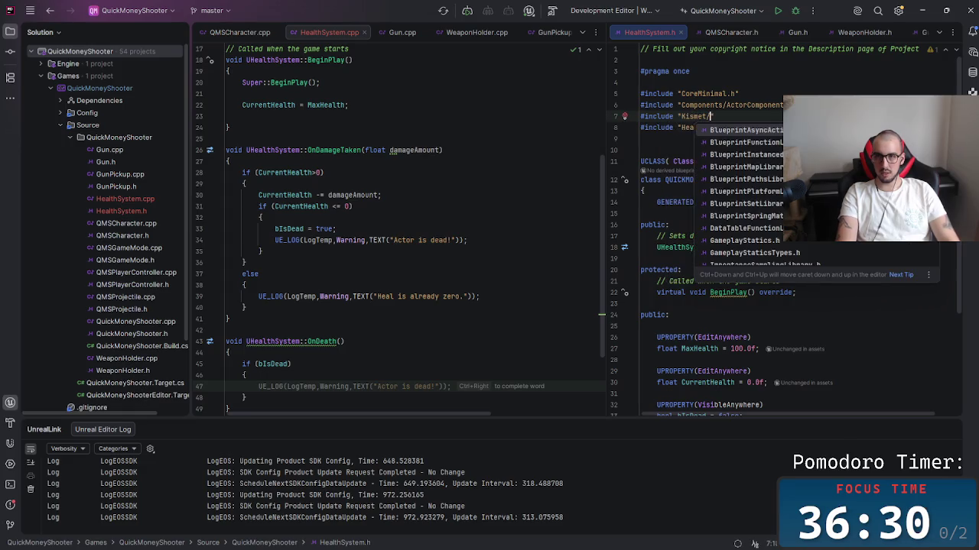
pyautogui.press('Return')
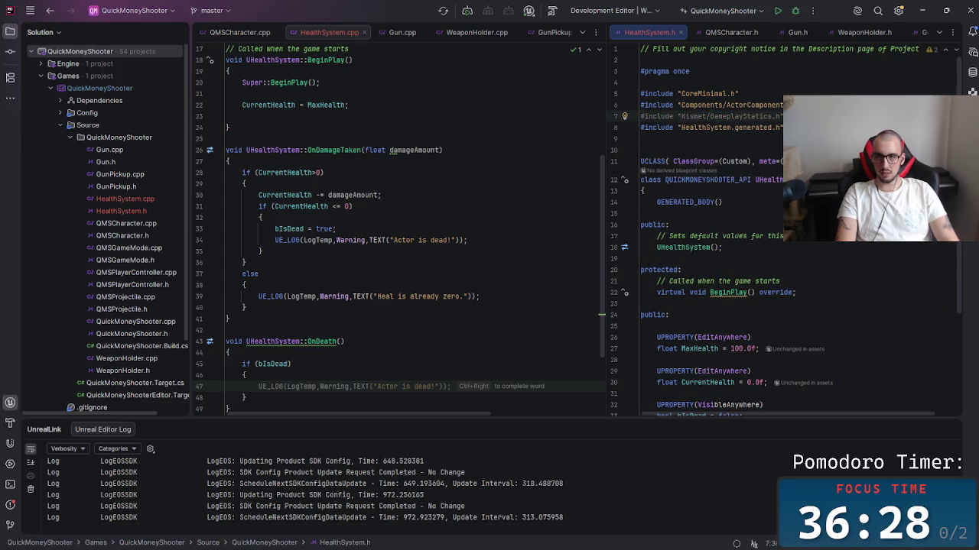
pyautogui.press('Down')
pyautogui.press('Down')
pyautogui.press('Down')
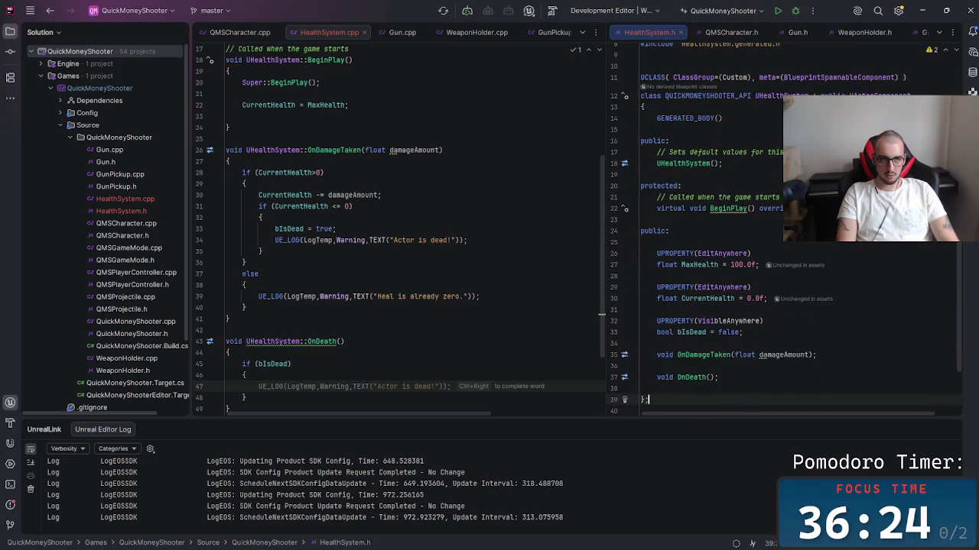
pyautogui.press('Up')
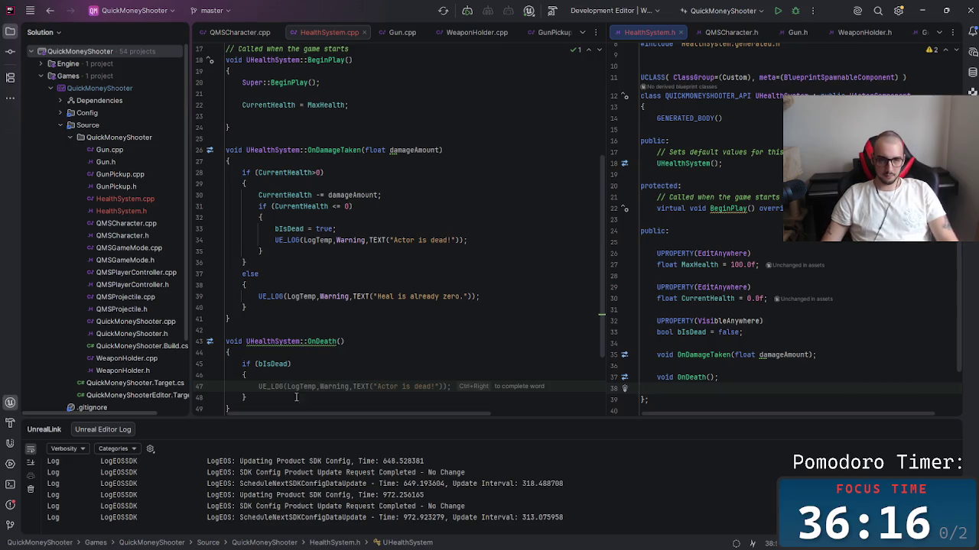
pyautogui.click(271, 389)
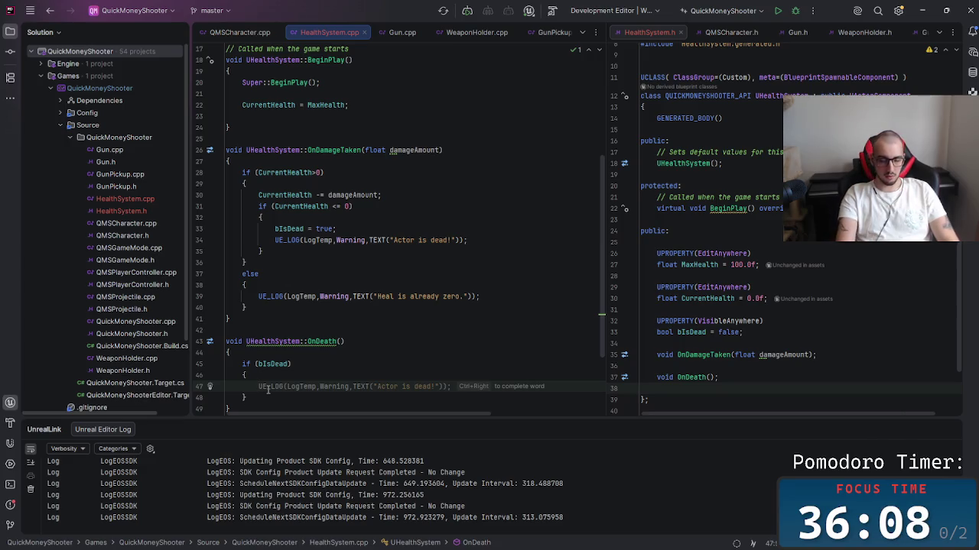
# Step: Try a GetPlayerControllerFromNetId completion in the if (bIsDead) block, erase it, then Alt+Tab
pyautogui.press('Escape')
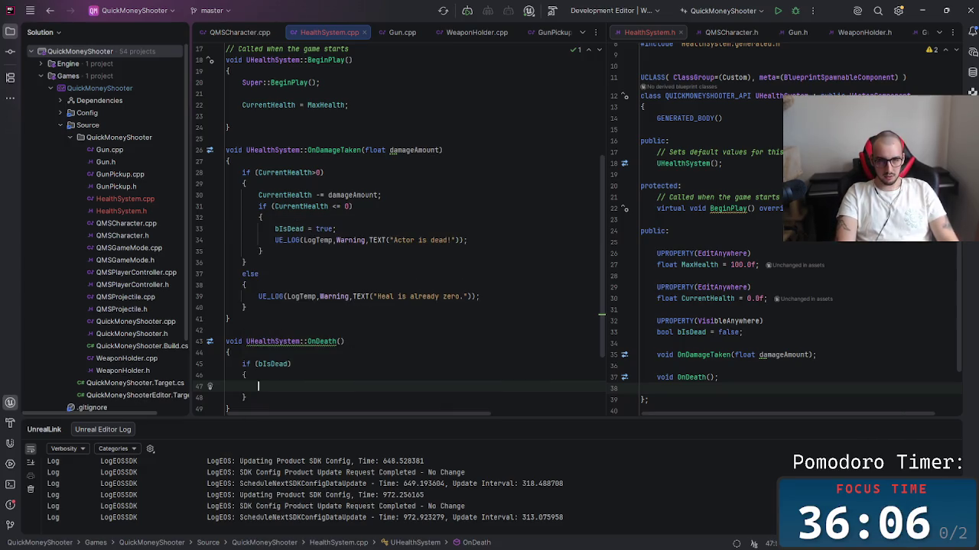
pyautogui.write('GetPlay')
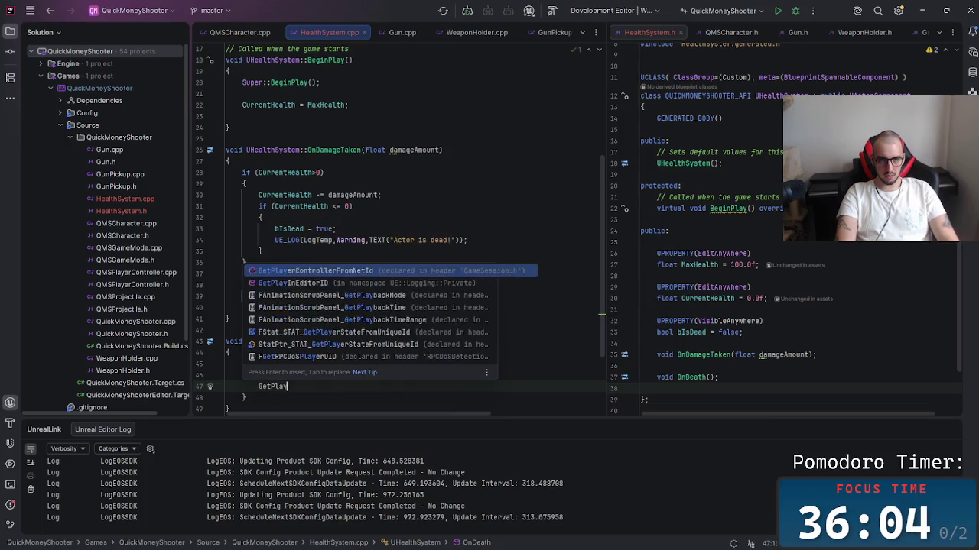
pyautogui.write('er')
pyautogui.press('Return')
pyautogui.press('BackSpace')
pyautogui.press('BackSpace')
pyautogui.press('BackSpace')
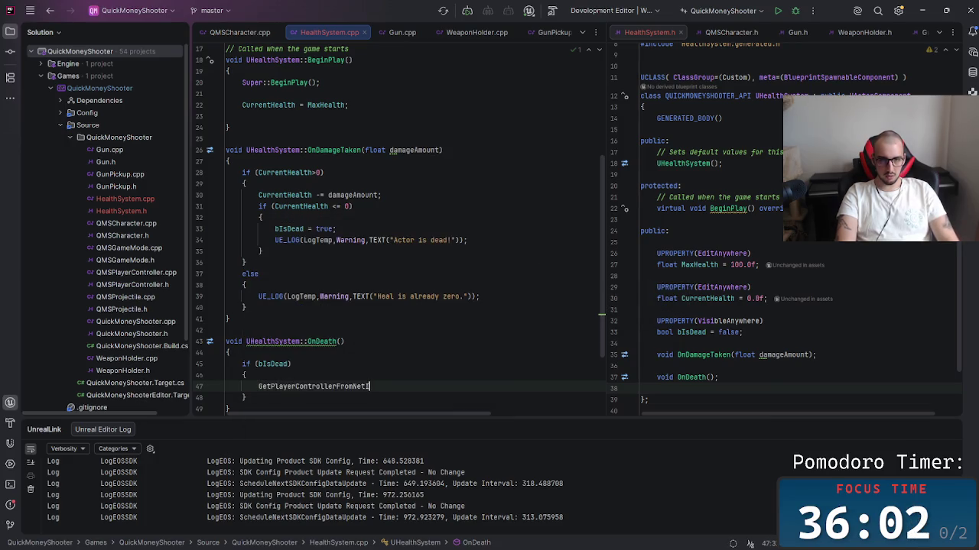
pyautogui.press('BackSpace')
pyautogui.press('BackSpace')
pyautogui.press('BackSpace')
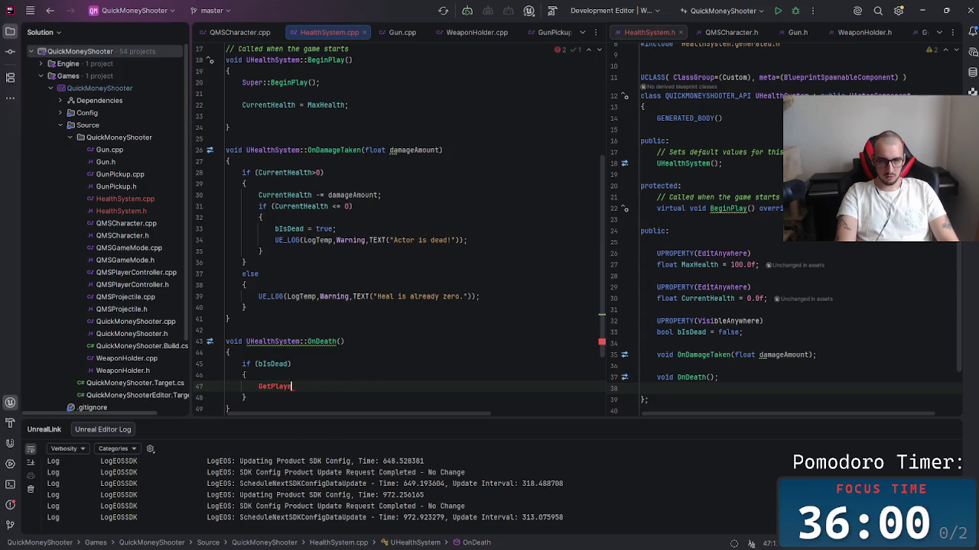
pyautogui.write('Player')
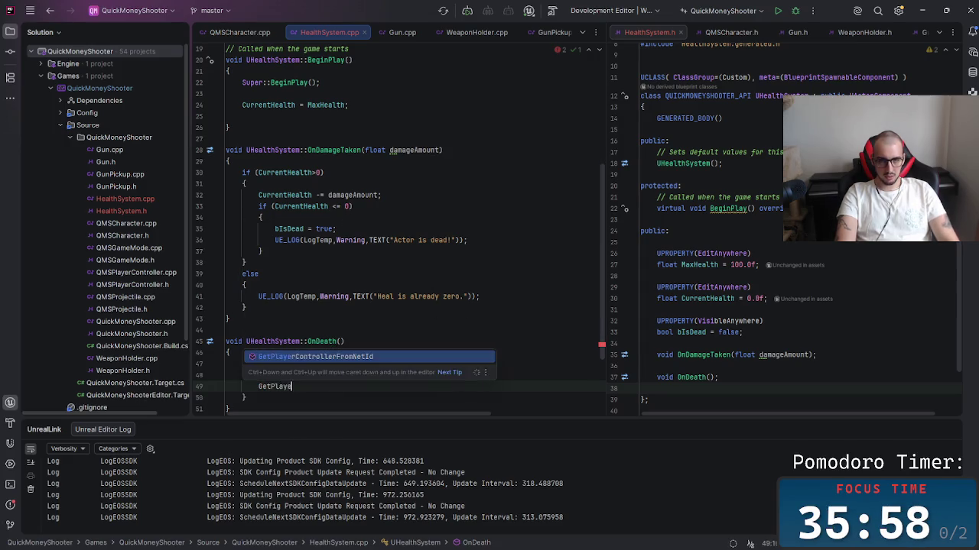
pyautogui.press('BackSpace')
pyautogui.press('BackSpace')
pyautogui.press('BackSpace')
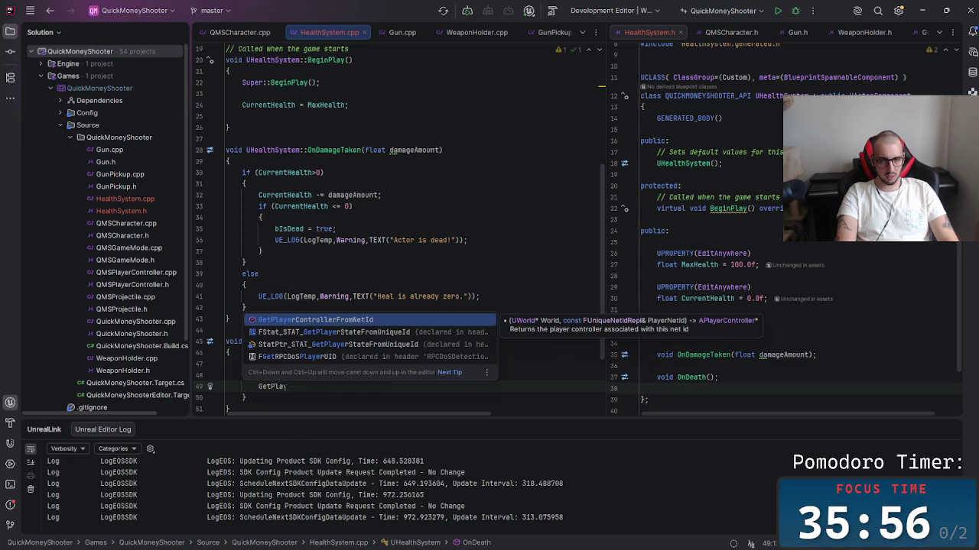
pyautogui.hotkey('alt', 'Tab')
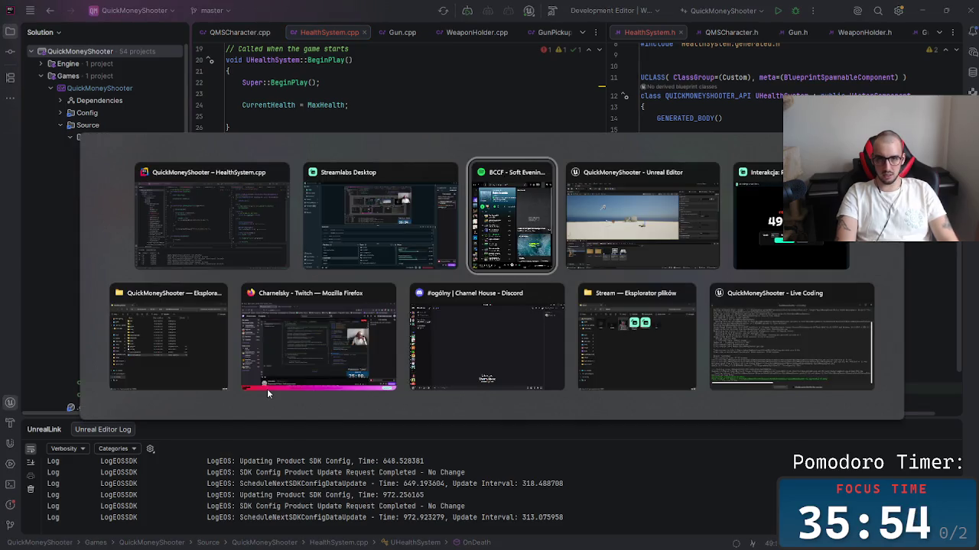
pyautogui.hotkey('alt', 'Tab')
pyautogui.hotkey('alt', 'Tab')
pyautogui.hotkey('alt', 'Tab')
pyautogui.press('Escape')
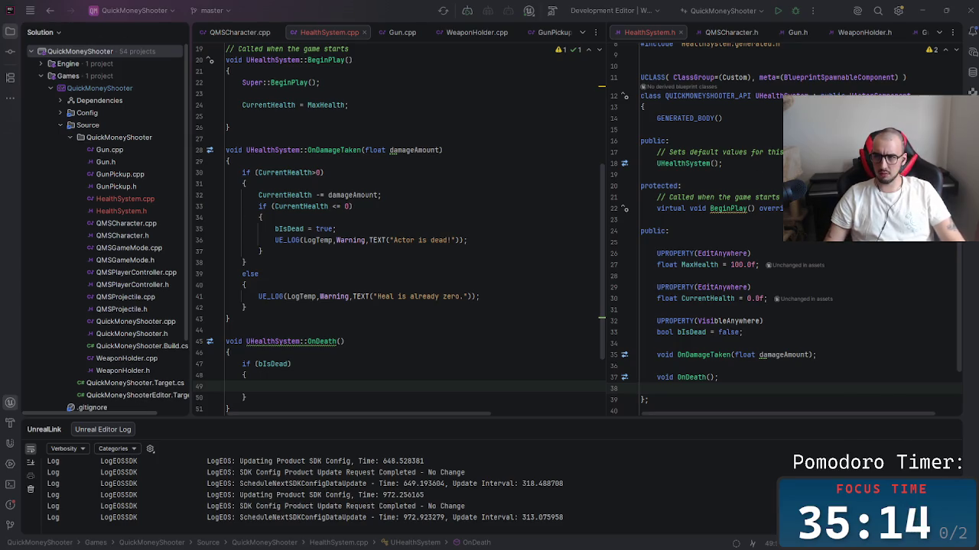
# Step: Move #include "Kismet/GameplayStatics.h" from HealthSystem.h to line 5 of HealthSystem.cpp
pyautogui.scroll(3, 764, 229)
pyautogui.moveTo(781, 116); pyautogui.dragTo(640, 116)
pyautogui.hotkey('ctrl', 'c')
pyautogui.press('Delete')
pyautogui.press('Delete')
pyautogui.scroll(5, 361, 176)
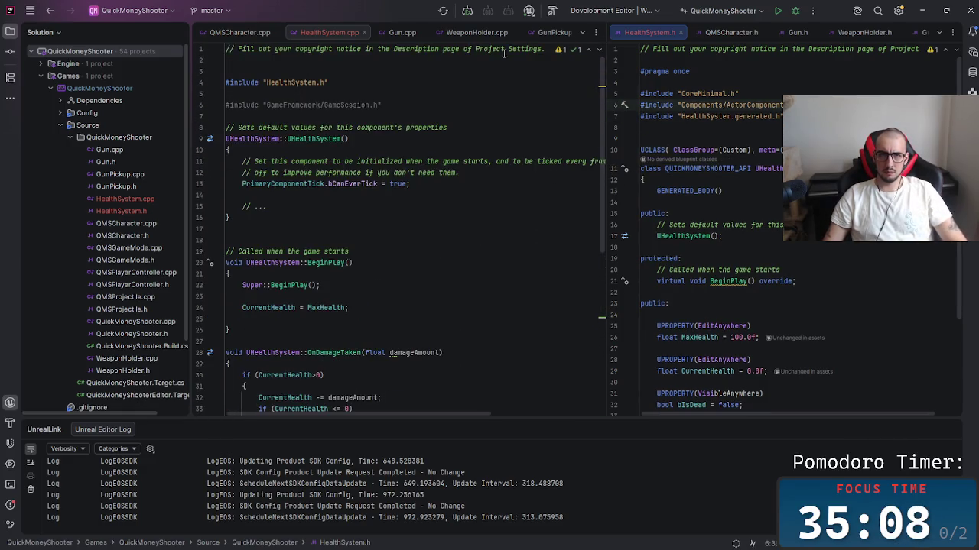
pyautogui.click(354, 84)
pyautogui.hotkey('ctrl', 'v')
pyautogui.press('Down')
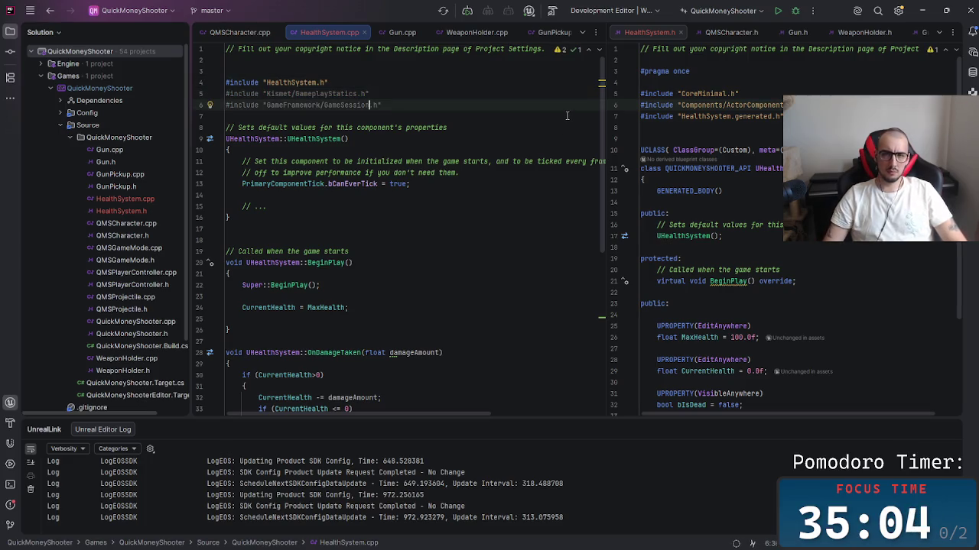
# Step: Write a GetOwner() call on the empty line inside OnDeath's if (bIsDead) block
pyautogui.scroll(-9, 602, 107)
pyautogui.click(305, 270)
pyautogui.click(291, 278)
pyautogui.write('Get')
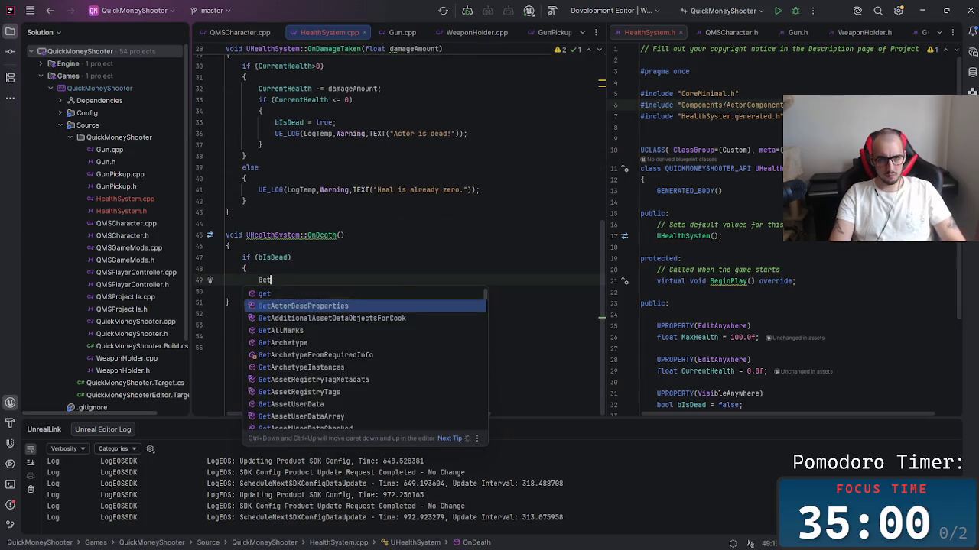
pyautogui.write('Player')
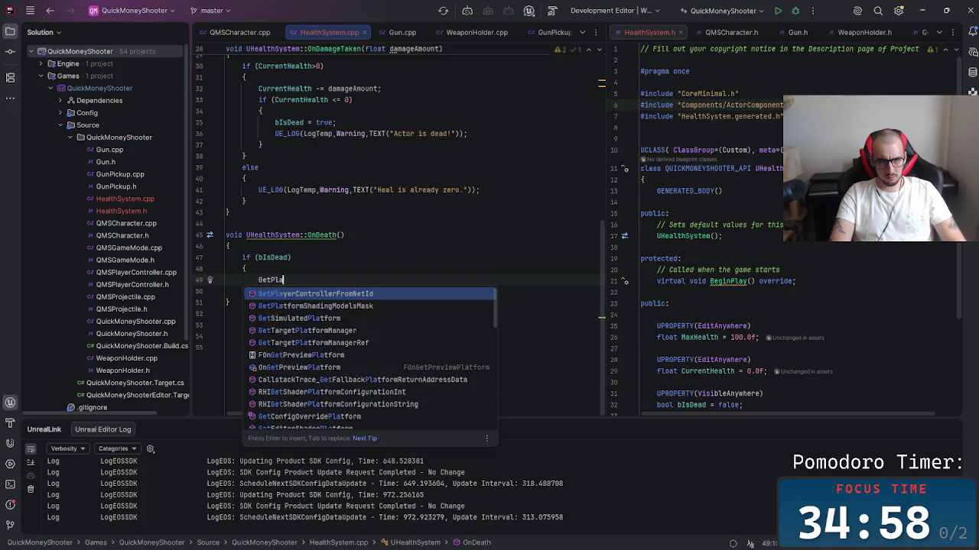
pyautogui.press('BackSpace')
pyautogui.press('BackSpace')
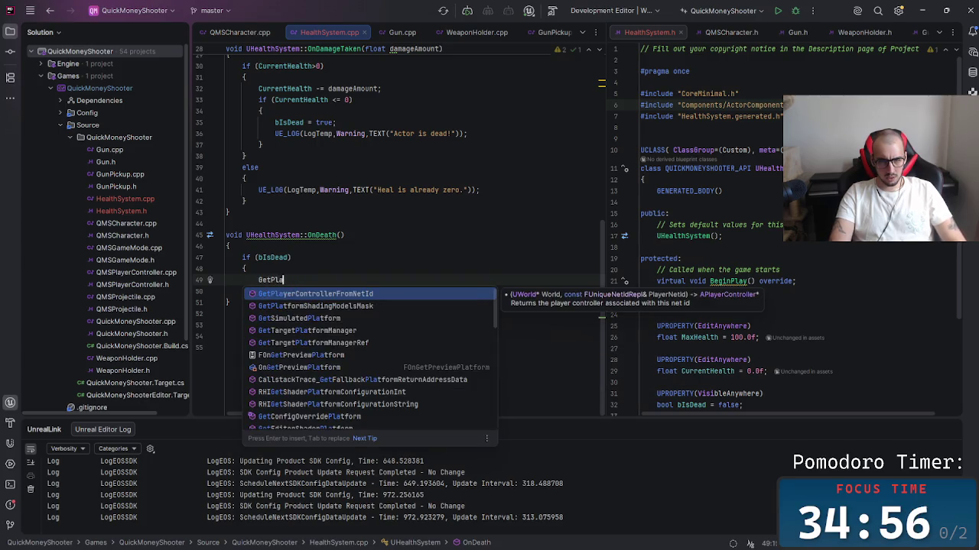
pyautogui.press('BackSpace')
pyautogui.press('BackSpace')
pyautogui.press('BackSpace')
pyautogui.write('r')
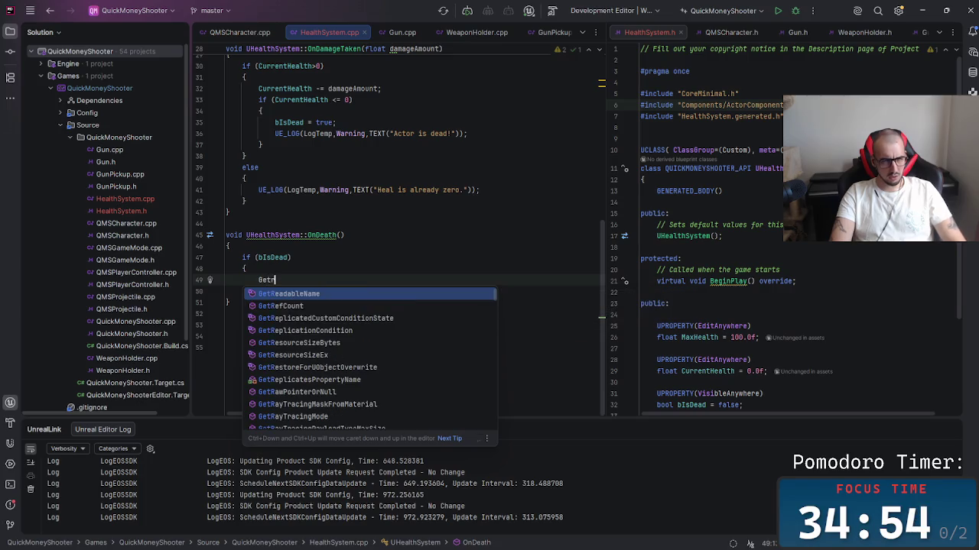
pyautogui.press('BackSpace')
pyautogui.write('Owner')
pyautogui.press('Return')
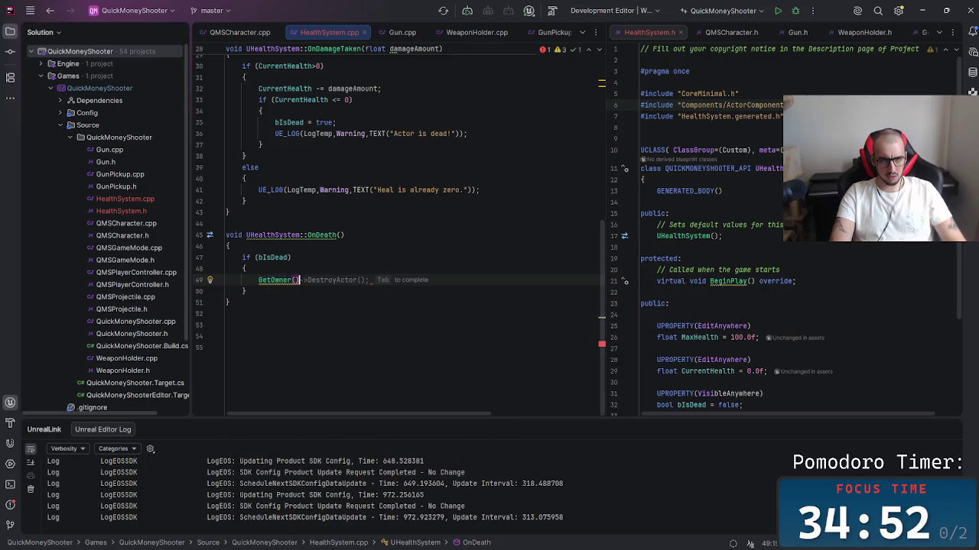
# Step: Start a member call after GetOwner()->, trying GetPa and Control before leaving Get
pyautogui.press('Right')
pyautogui.write('->')
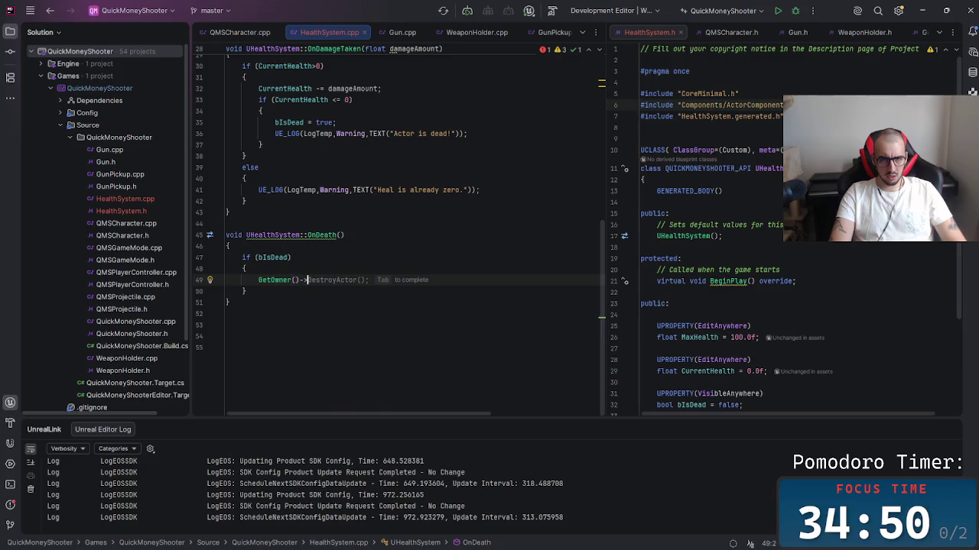
pyautogui.write('get')
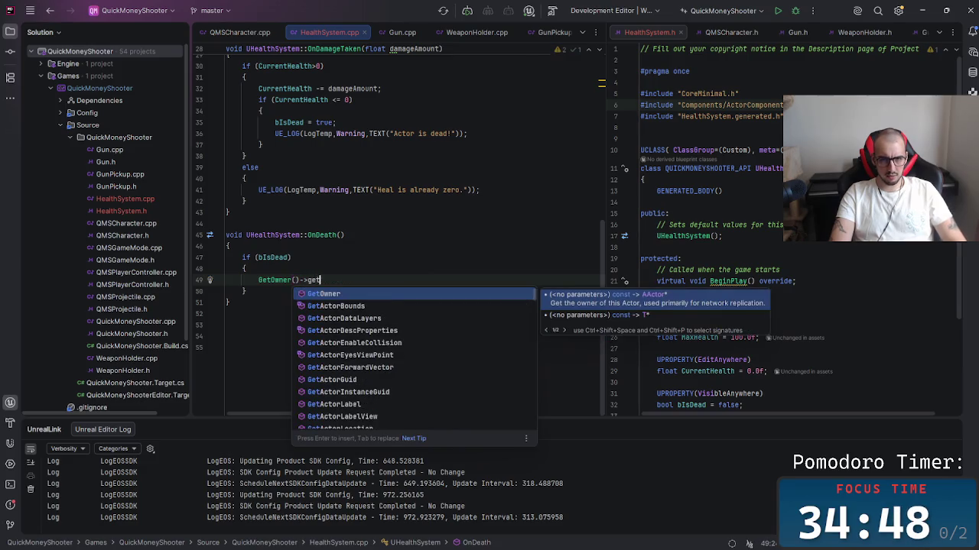
pyautogui.press('BackSpace')
pyautogui.press('BackSpace')
pyautogui.press('BackSpace')
pyautogui.write('GetPa')
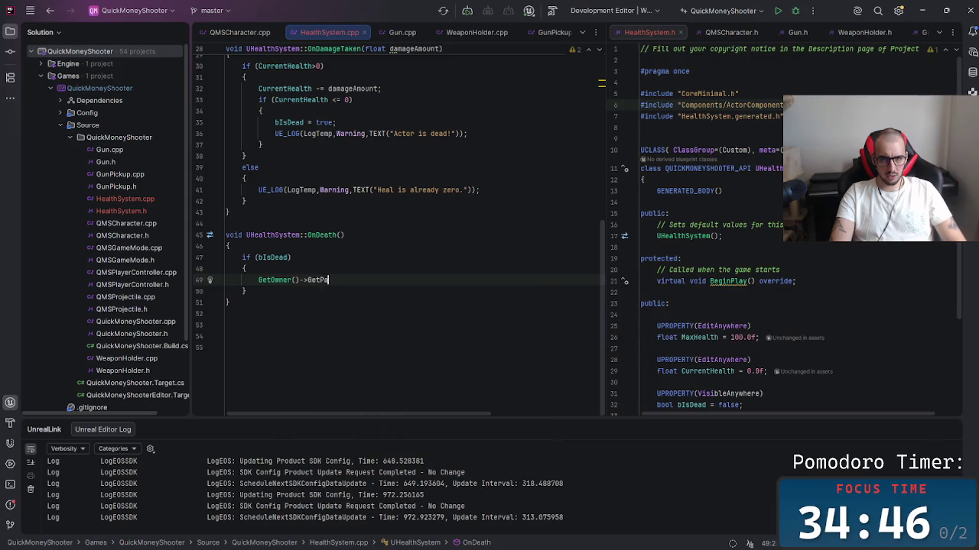
pyautogui.press('Escape')
pyautogui.press('BackSpace')
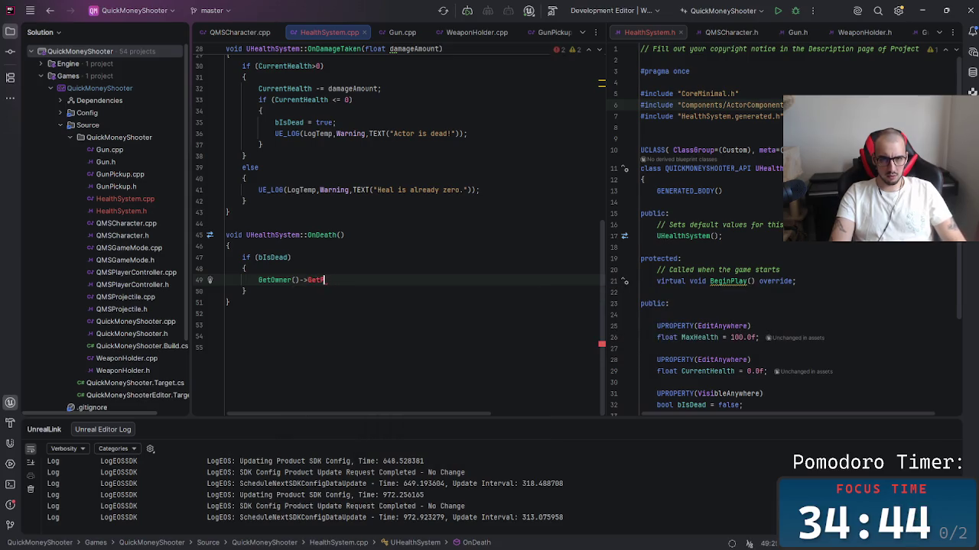
pyautogui.press('BackSpace')
pyautogui.write('Control')
pyautogui.press('BackSpace')
pyautogui.press('BackSpace')
pyautogui.press('BackSpace')
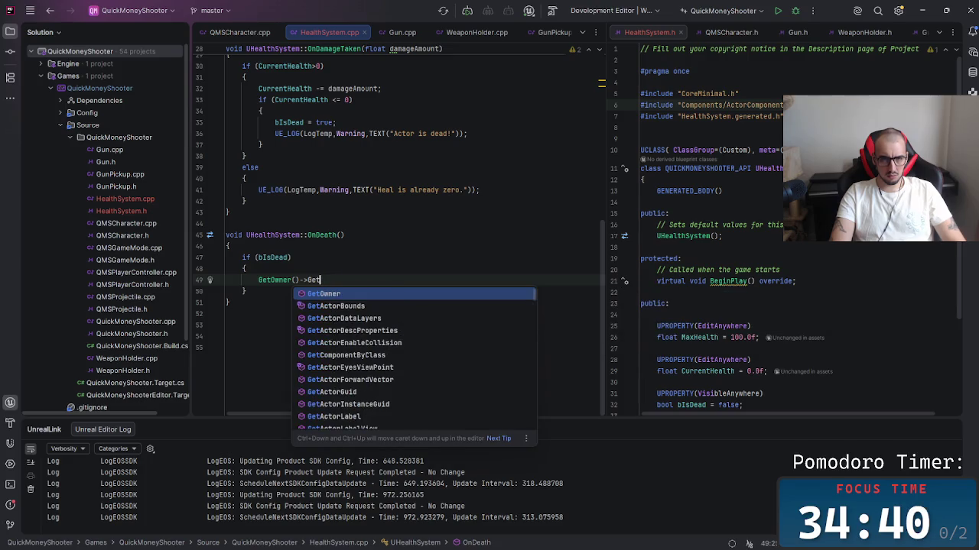
pyautogui.press('BackSpace')
pyautogui.press('BackSpace')
pyautogui.press('BackSpace')
pyautogui.write('Con')
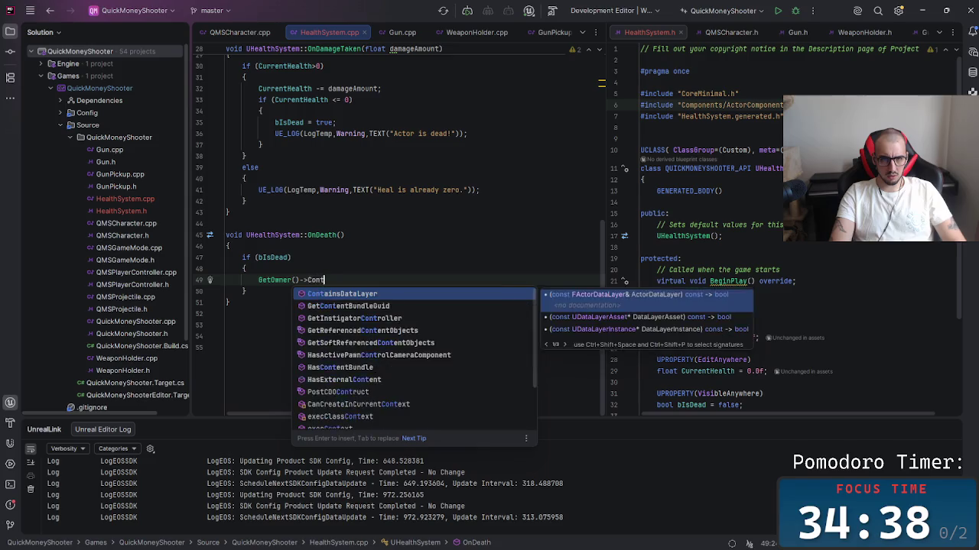
pyautogui.write('tro')
pyautogui.press('BackSpace')
pyautogui.press('BackSpace')
pyautogui.press('BackSpace')
pyautogui.press('BackSpace')
pyautogui.write('Get')
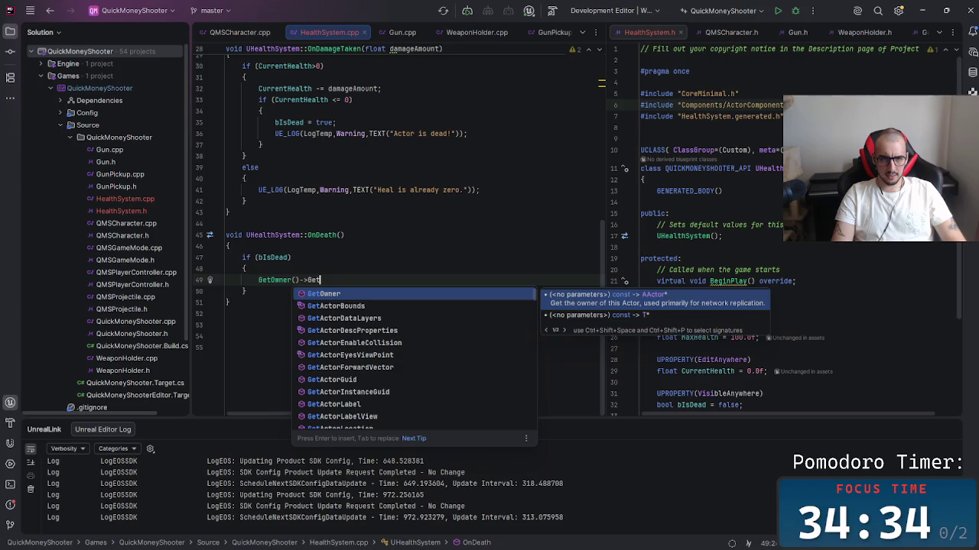
pyautogui.press('Down')
pyautogui.press('Down')
pyautogui.press('Down')
pyautogui.press('Down')
pyautogui.press('Down')
pyautogui.press('Down')
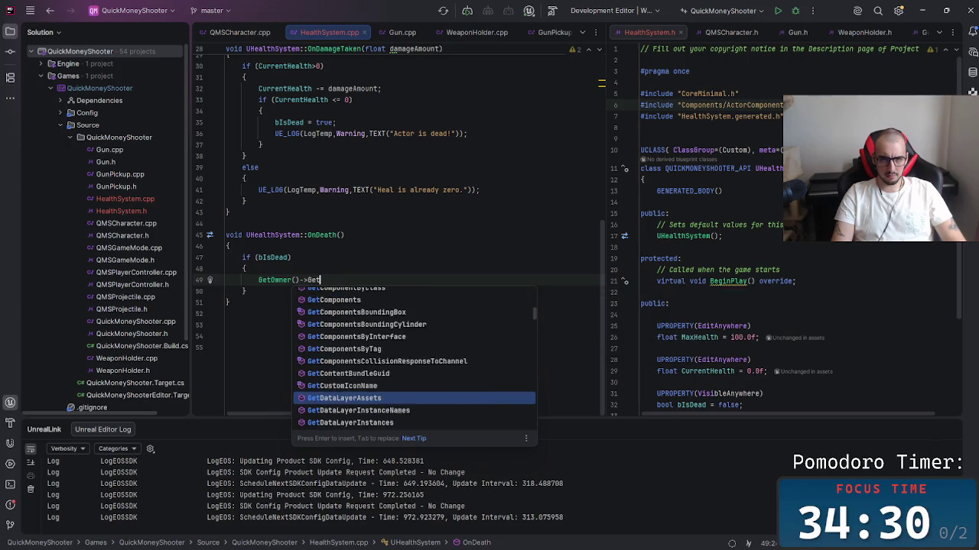
pyautogui.press('Down')
pyautogui.press('Down')
pyautogui.press('Down')
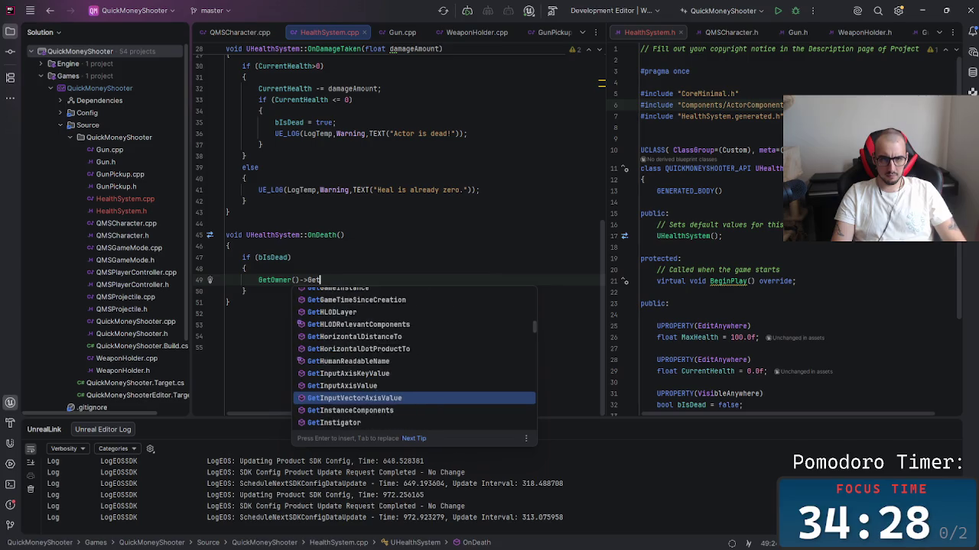
pyautogui.press('Down')
pyautogui.press('Down')
pyautogui.press('Down')
pyautogui.press('Down')
pyautogui.press('Up')
pyautogui.press('Up')
pyautogui.press('Up')
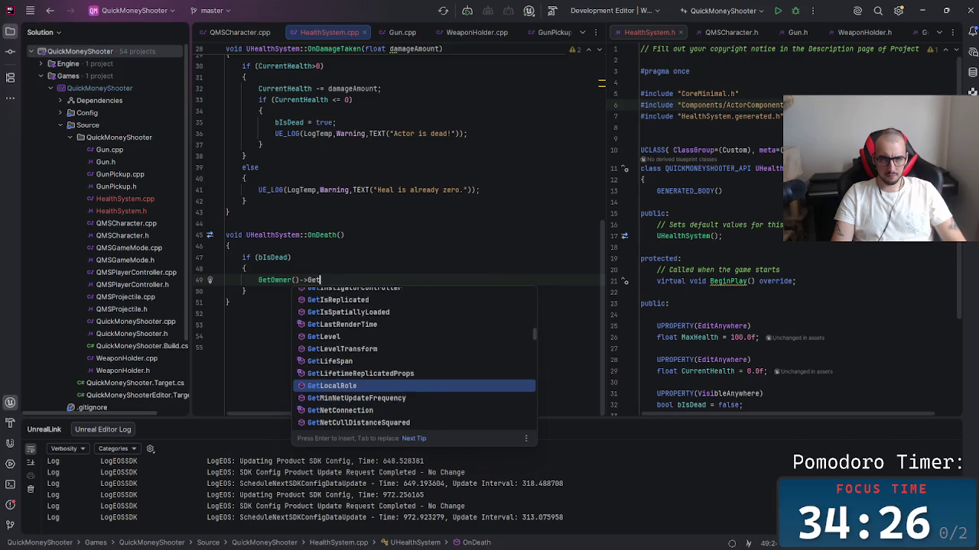
pyautogui.press('Down')
pyautogui.press('Down')
pyautogui.press('Down')
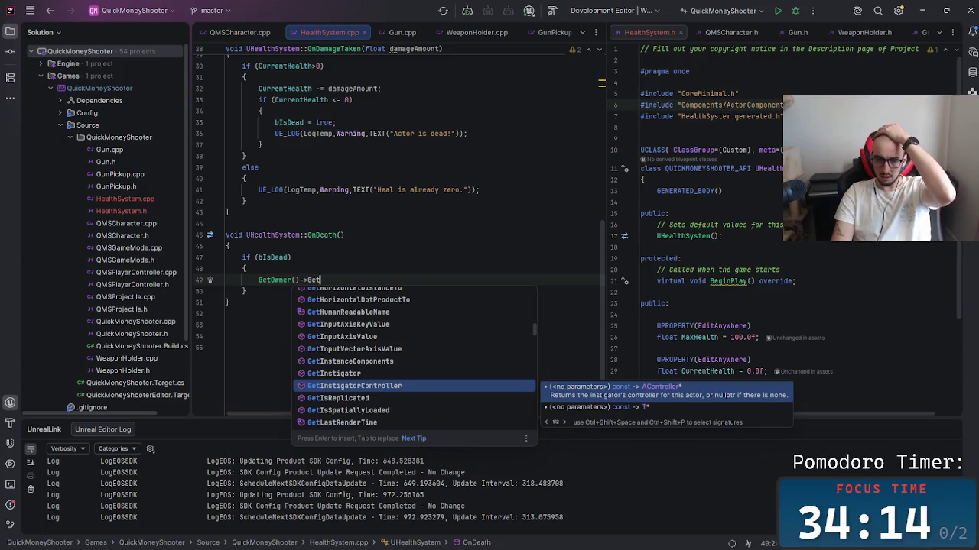
pyautogui.press('Down')
pyautogui.press('Up')
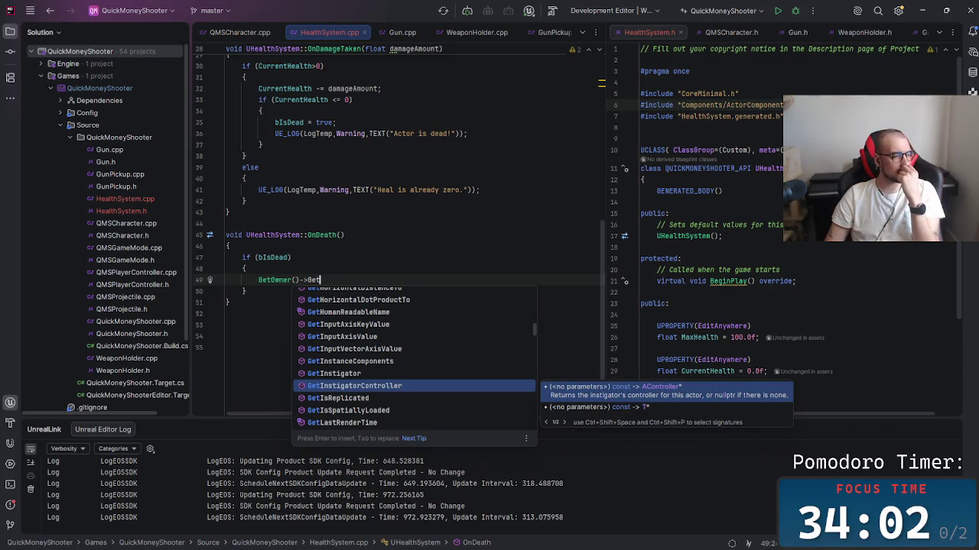
pyautogui.press('Escape')
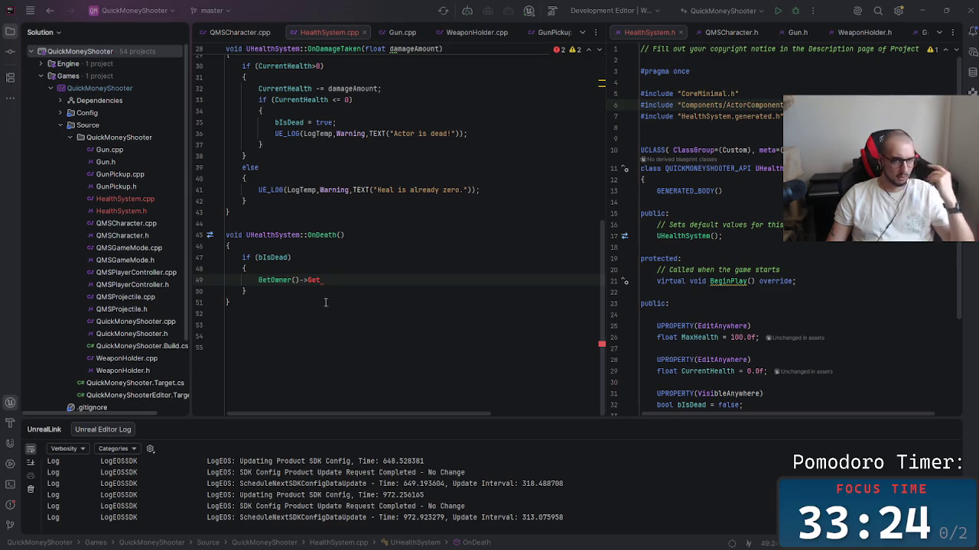
# Step: Extend the owner call with GetInstigatorController() from the autocomplete list
pyautogui.write('Insti')
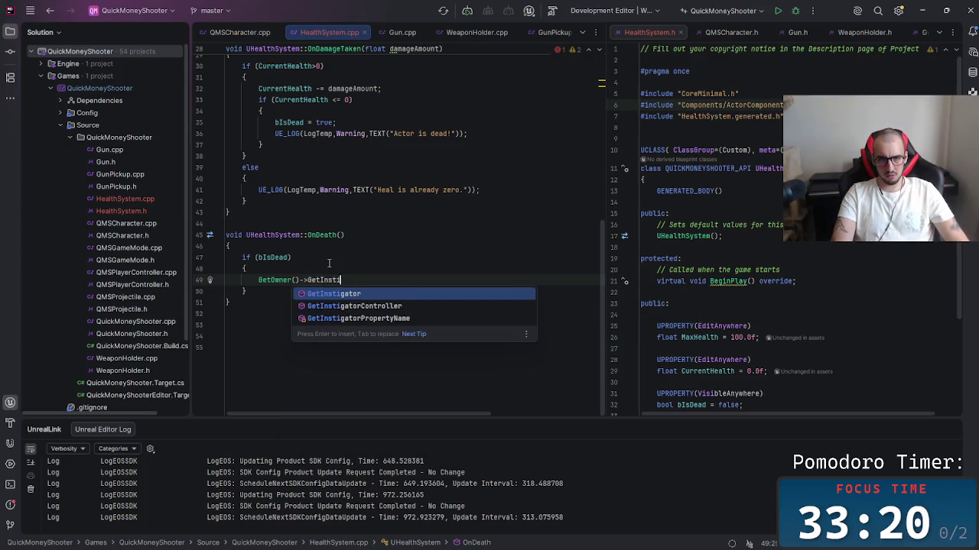
pyautogui.press('Down')
pyautogui.press('Return')
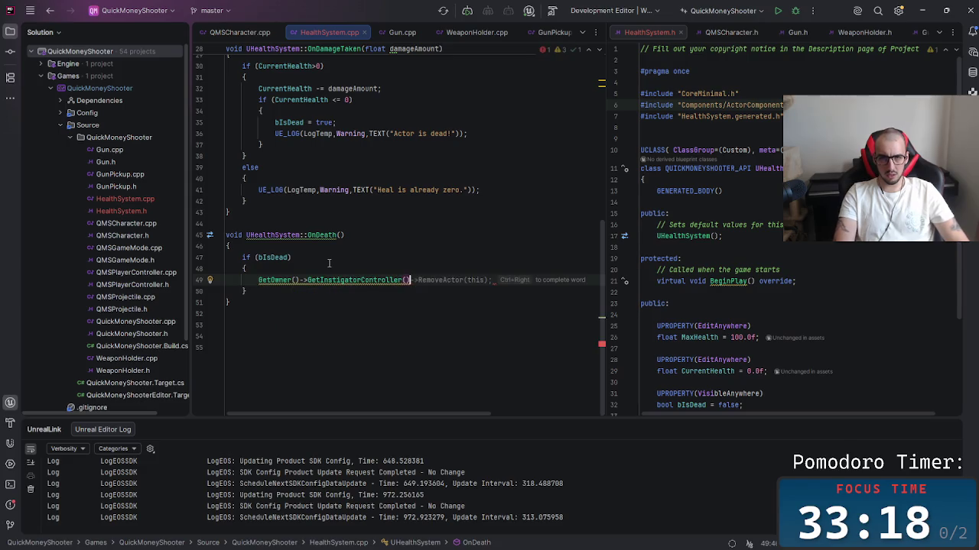
# Step: Browse the controller's members and complete the line as ->EnableInput(false);
pyautogui.write('->')
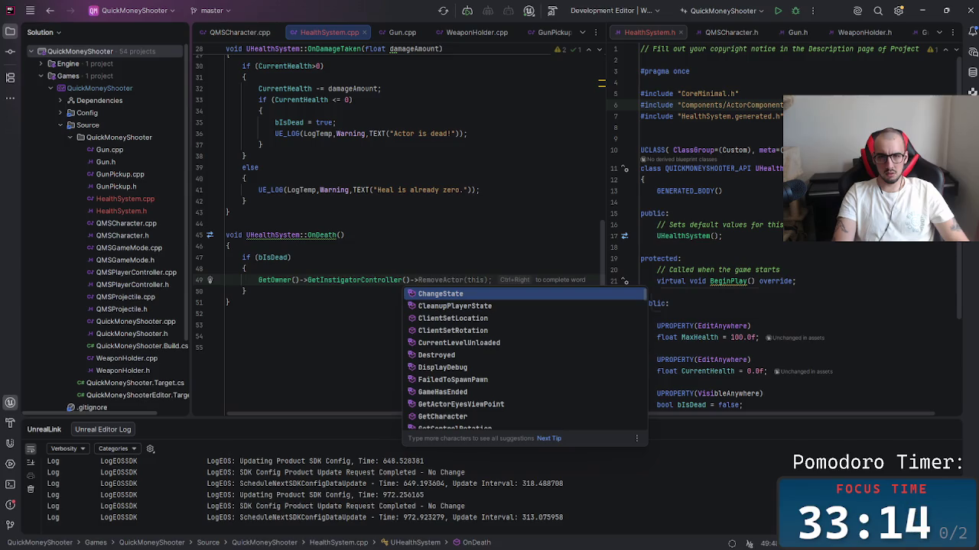
pyautogui.press('Down')
pyautogui.press('Down')
pyautogui.press('Down')
pyautogui.press('Down')
pyautogui.press('Down')
pyautogui.press('Down')
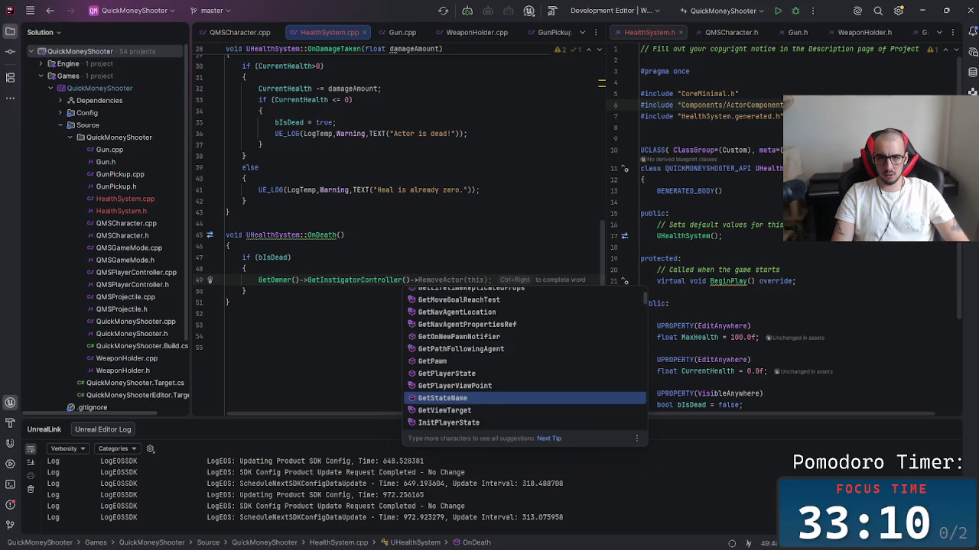
pyautogui.press('Down')
pyautogui.press('Down')
pyautogui.press('Down')
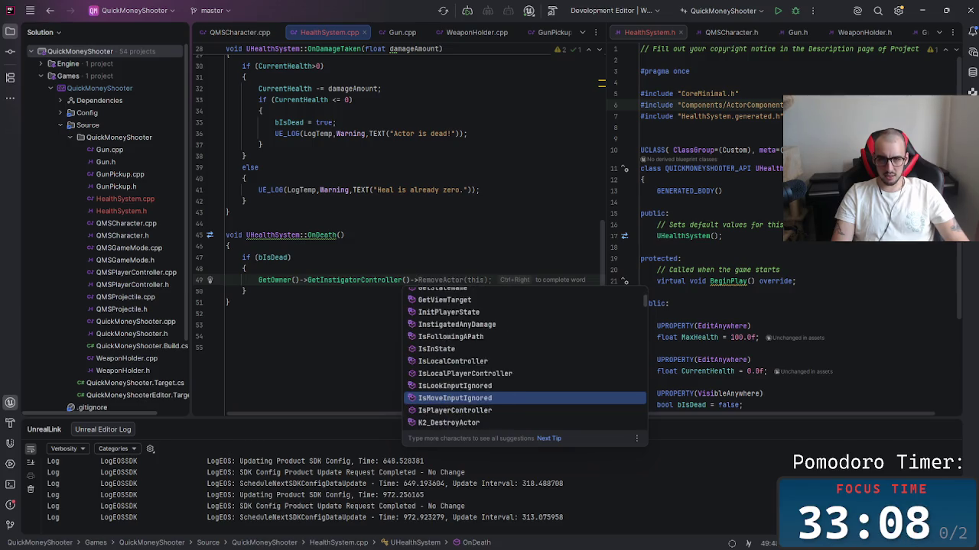
pyautogui.press('Down')
pyautogui.press('Down')
pyautogui.press('Down')
pyautogui.press('Down')
pyautogui.press('Down')
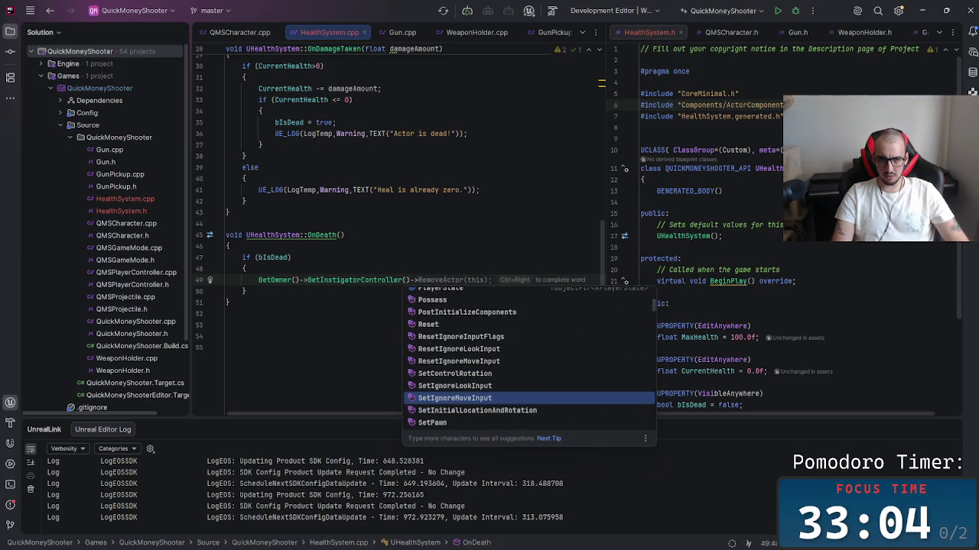
pyautogui.press('Down')
pyautogui.press('Down')
pyautogui.press('Down')
pyautogui.press('Down')
pyautogui.press('Down')
pyautogui.press('Down')
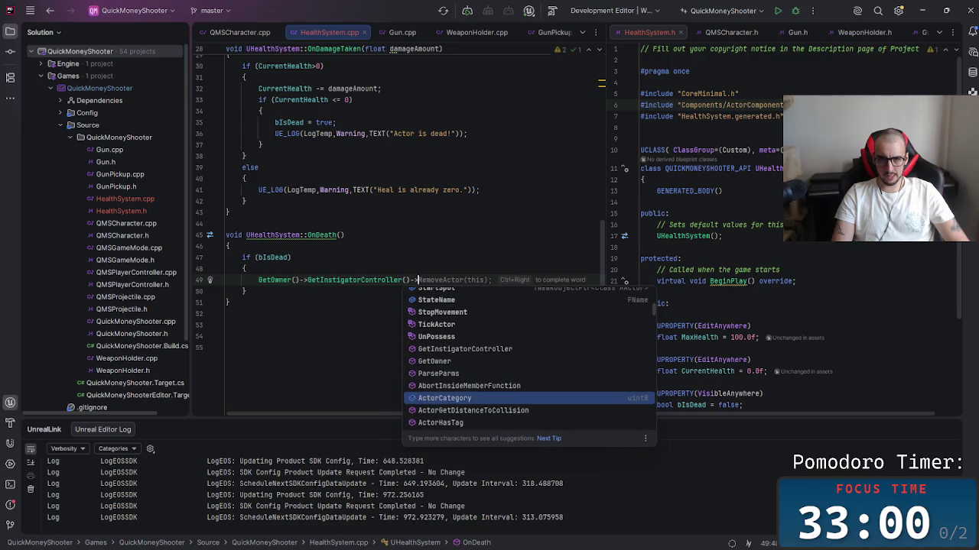
pyautogui.press('Down')
pyautogui.press('Down')
pyautogui.press('Down')
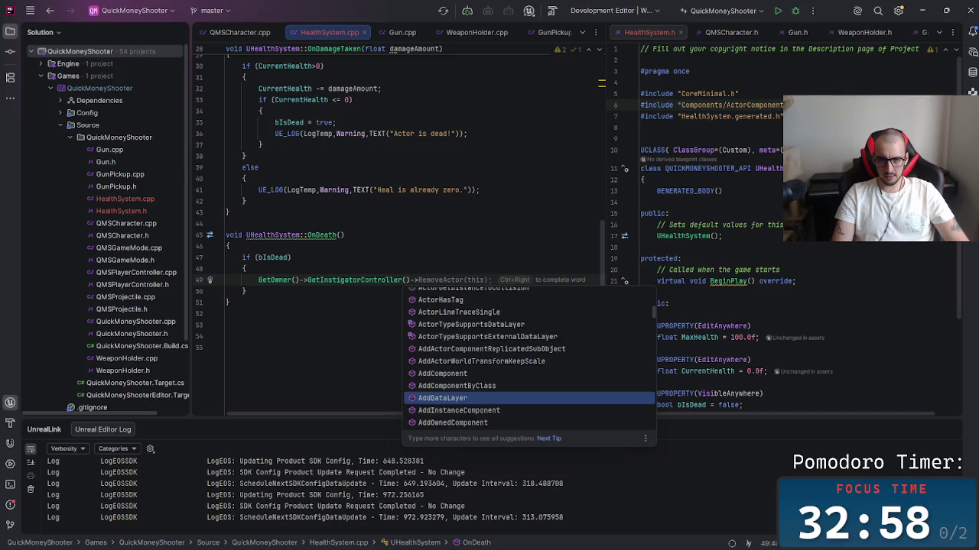
pyautogui.press('Down')
pyautogui.press('Down')
pyautogui.press('Down')
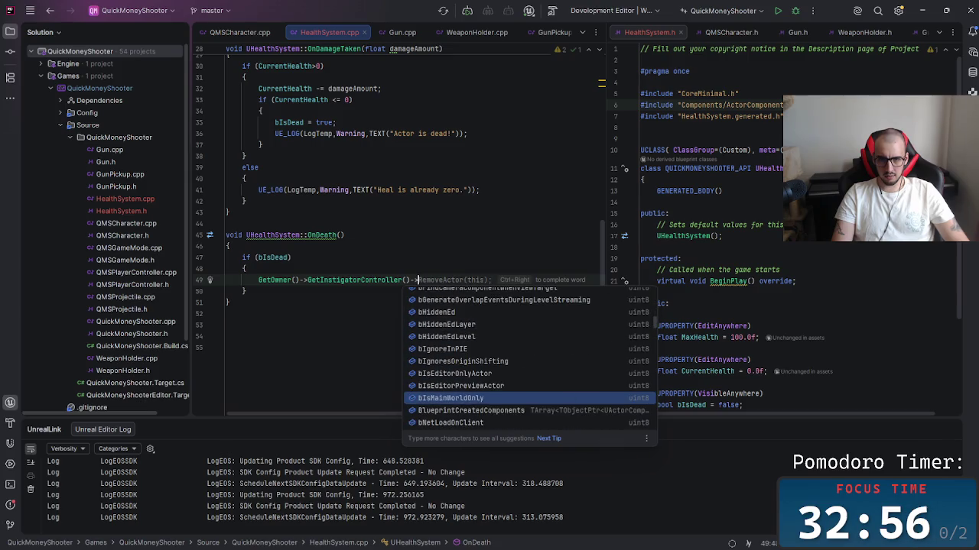
pyautogui.write('er()->E')
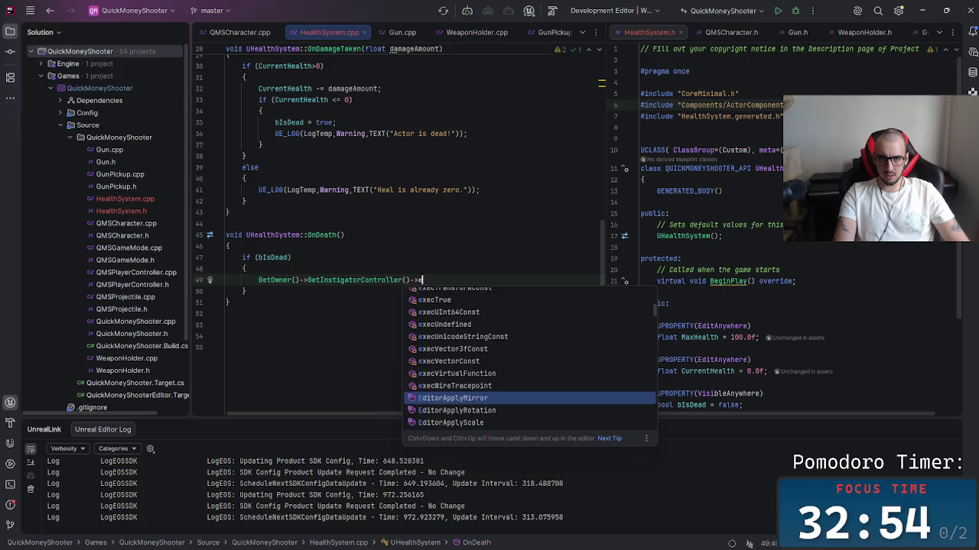
pyautogui.write('nable')
pyautogui.press('Return')
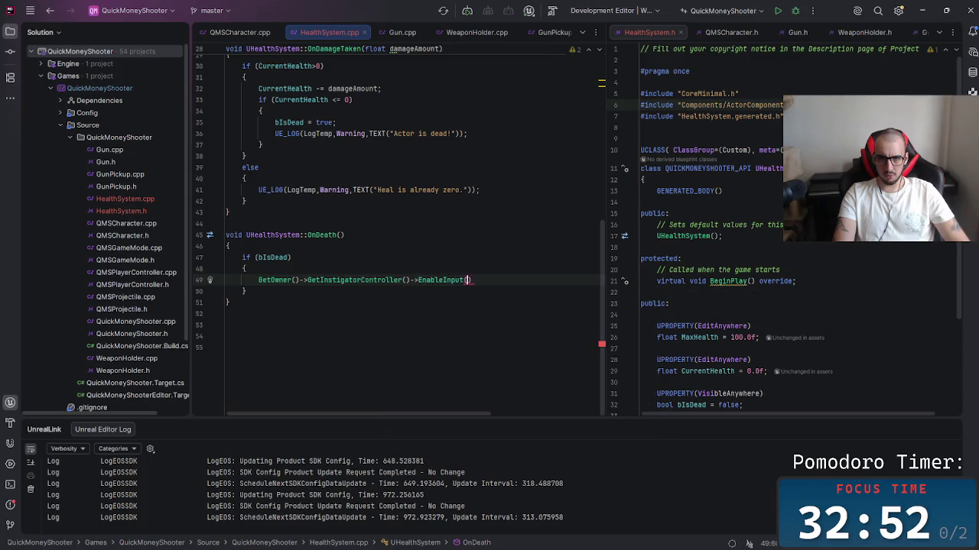
pyautogui.write('false)')
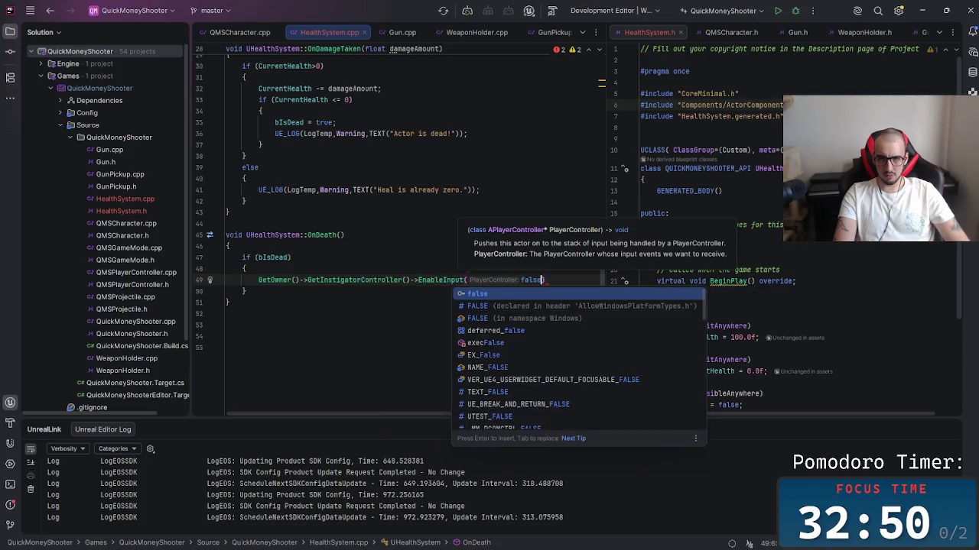
pyautogui.write(';')
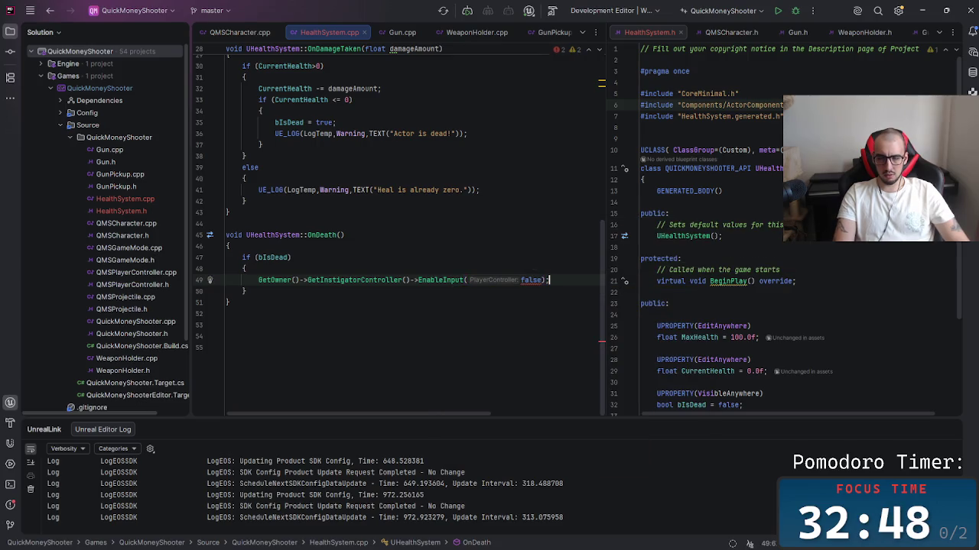
pyautogui.click(541, 280)
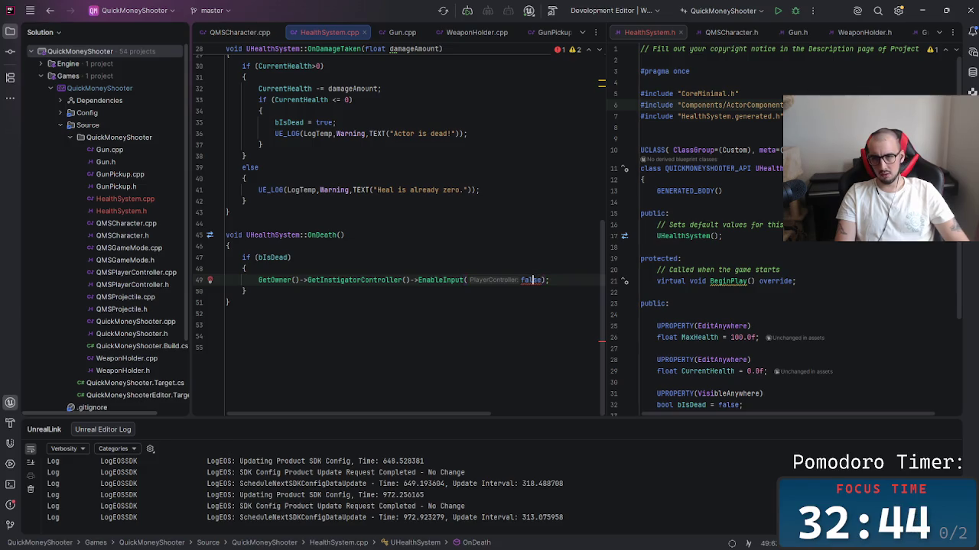
pyautogui.press('Down')
pyautogui.press('Down')
pyautogui.press('Down')
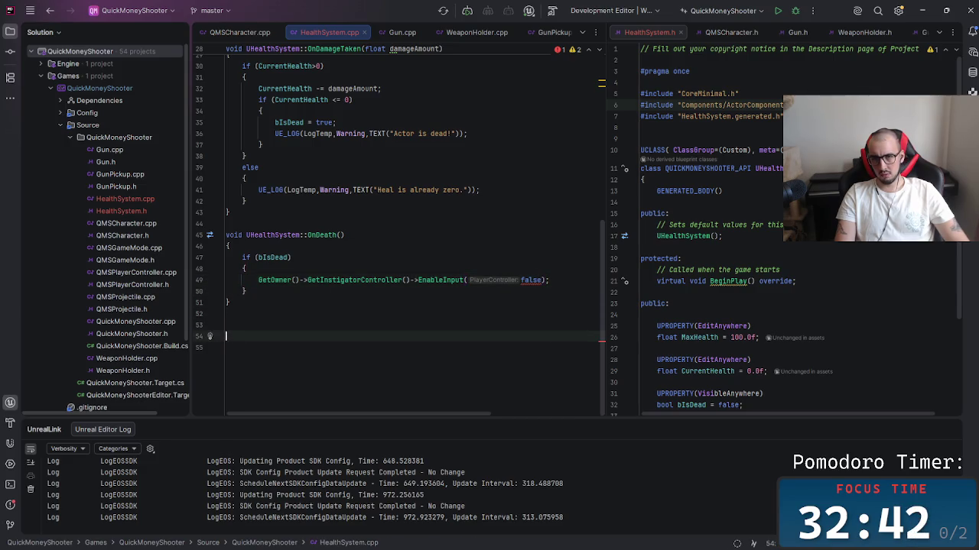
pyautogui.press('Up')
pyautogui.press('Up')
pyautogui.press('Up')
pyautogui.press('Left')
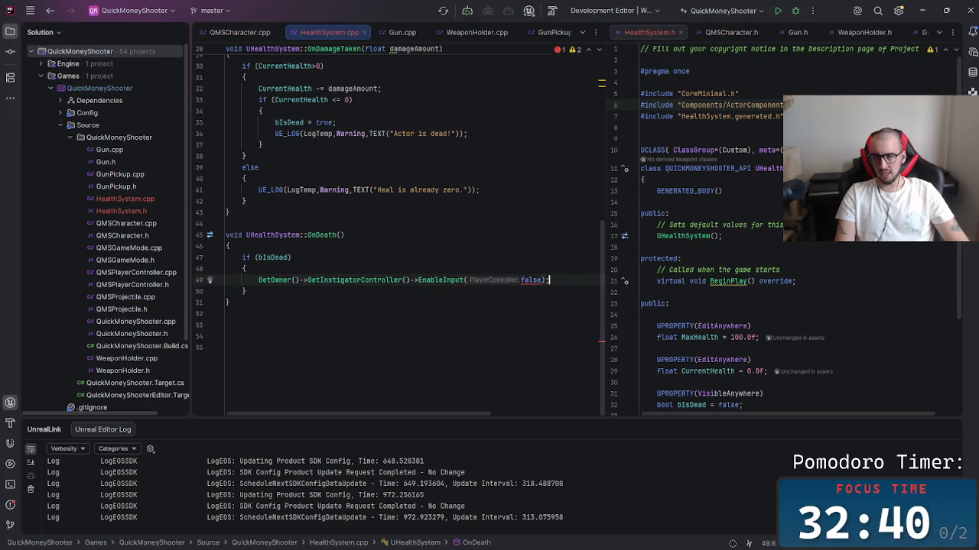
pyautogui.press('BackSpace')
pyautogui.press('BackSpace')
pyautogui.press('BackSpace')
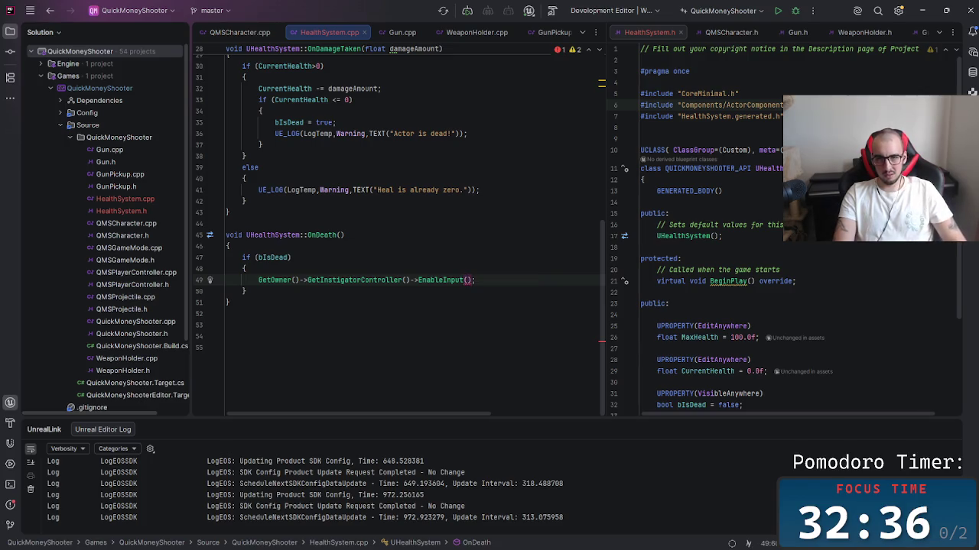
pyautogui.write('false')
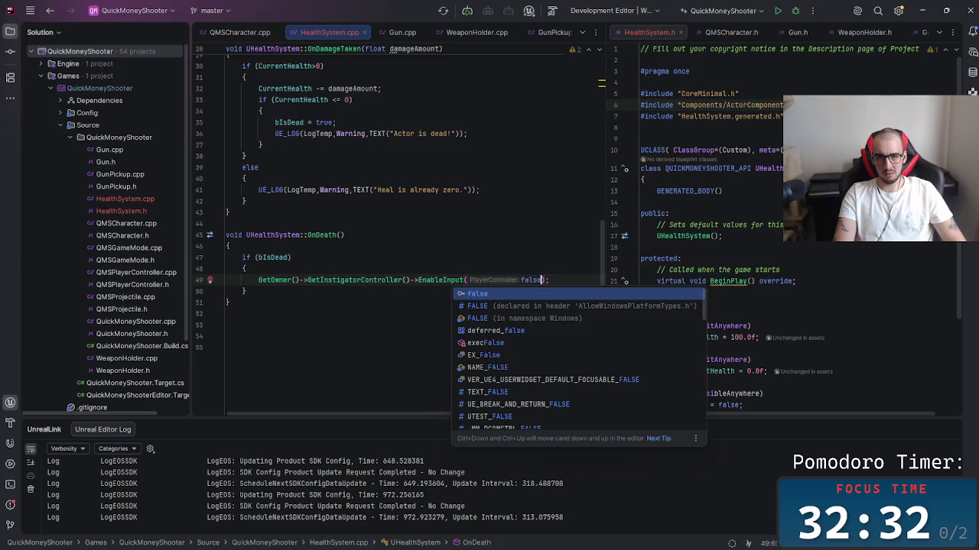
pyautogui.press('Escape')
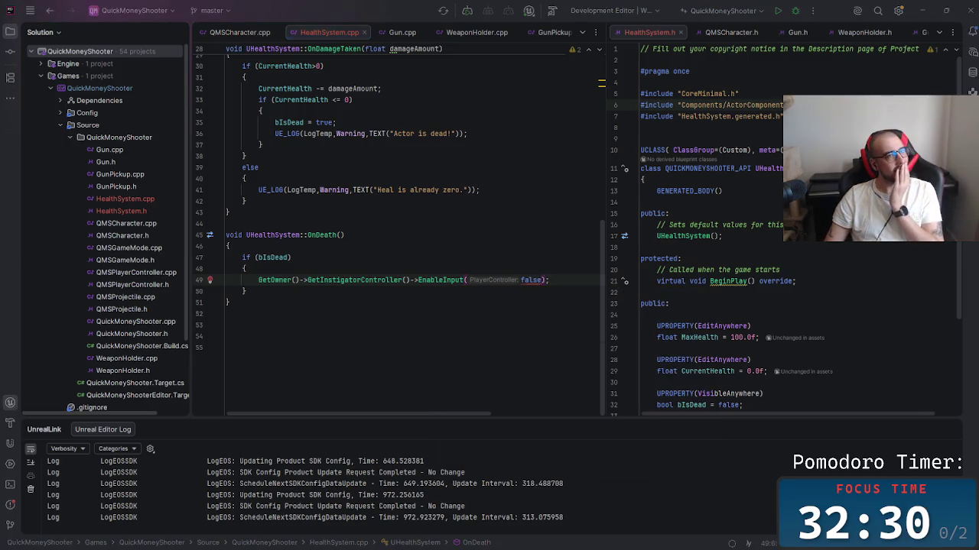
pyautogui.hotkey('alt', 'Tab')
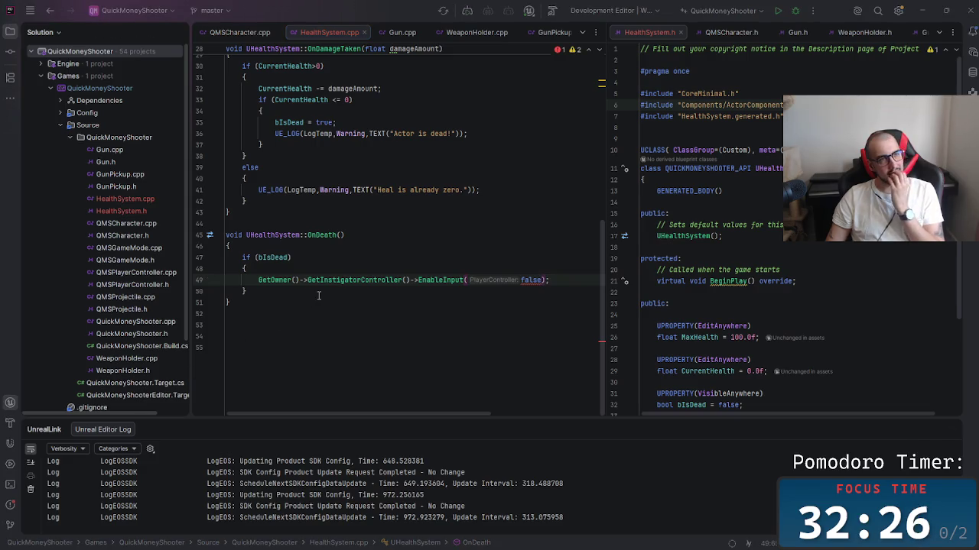
pyautogui.doubleClick(541, 279)
pyautogui.write('deac')
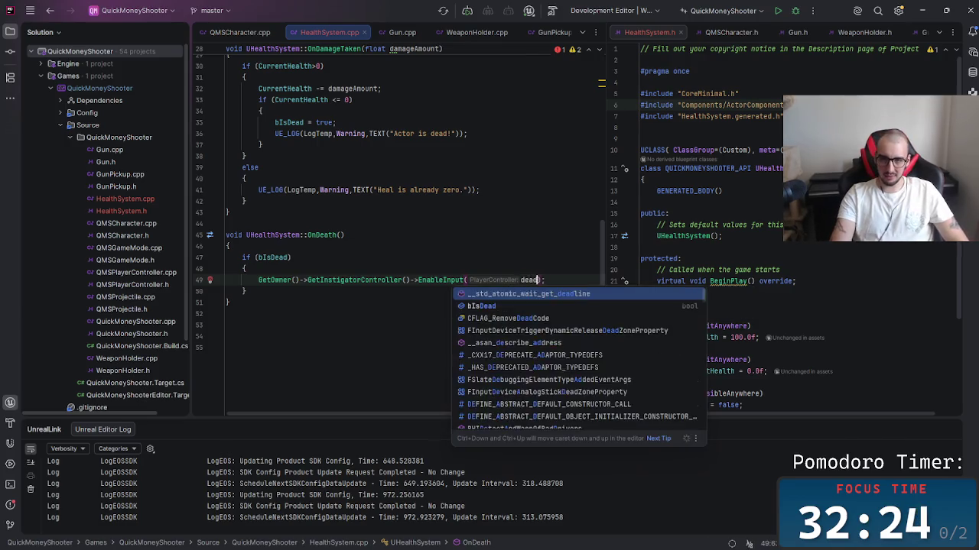
pyautogui.press('Return')
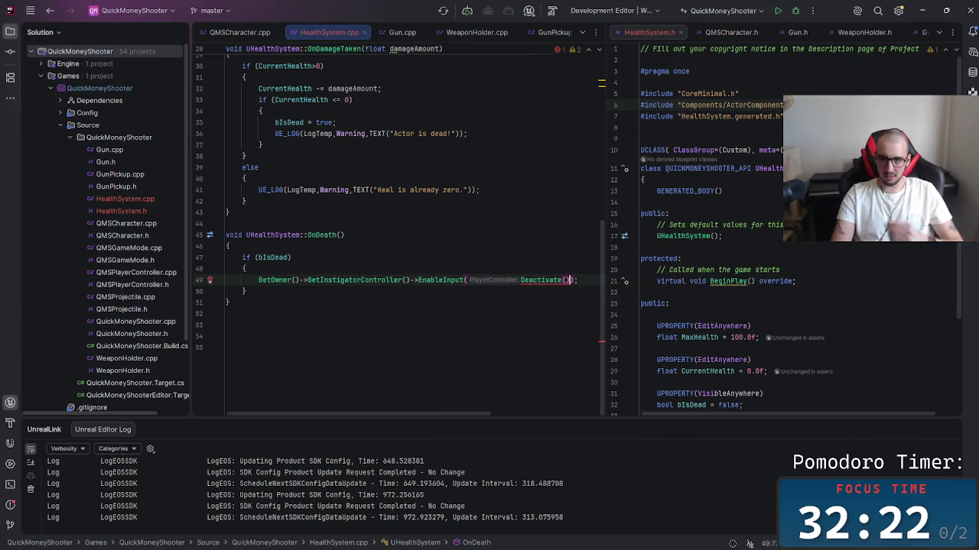
pyautogui.press('Left')
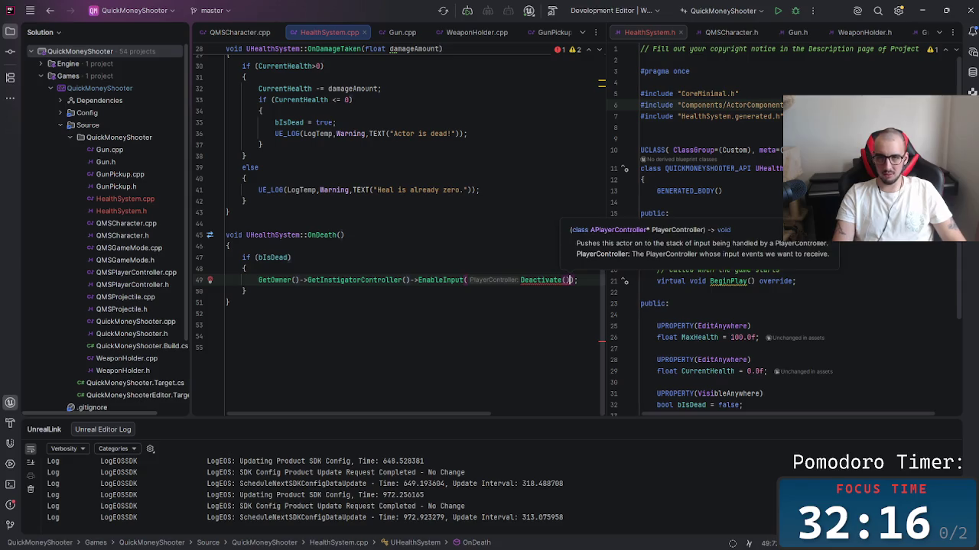
pyautogui.hotkey('ctrl', 'w')
pyautogui.press('BackSpace')
pyautogui.write('false')
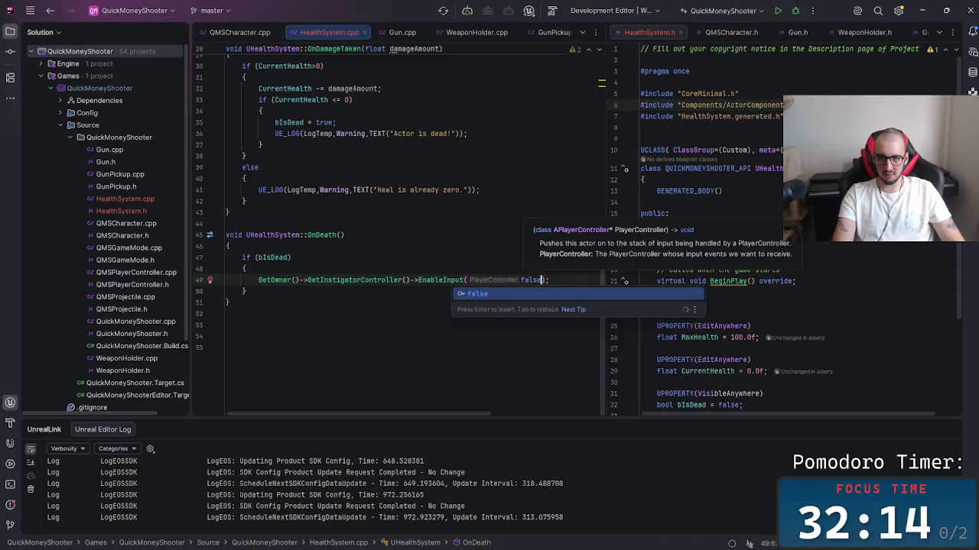
pyautogui.press('BackSpace')
pyautogui.press('BackSpace')
pyautogui.press('BackSpace')
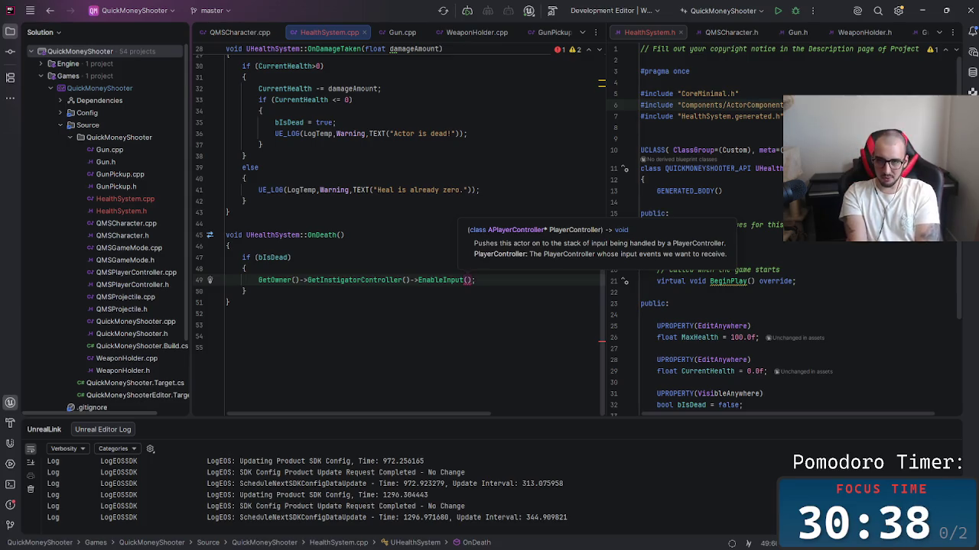
# Step: End the line with false; then delete the false argument flagged with a bool conversion error
pyautogui.write('fa')
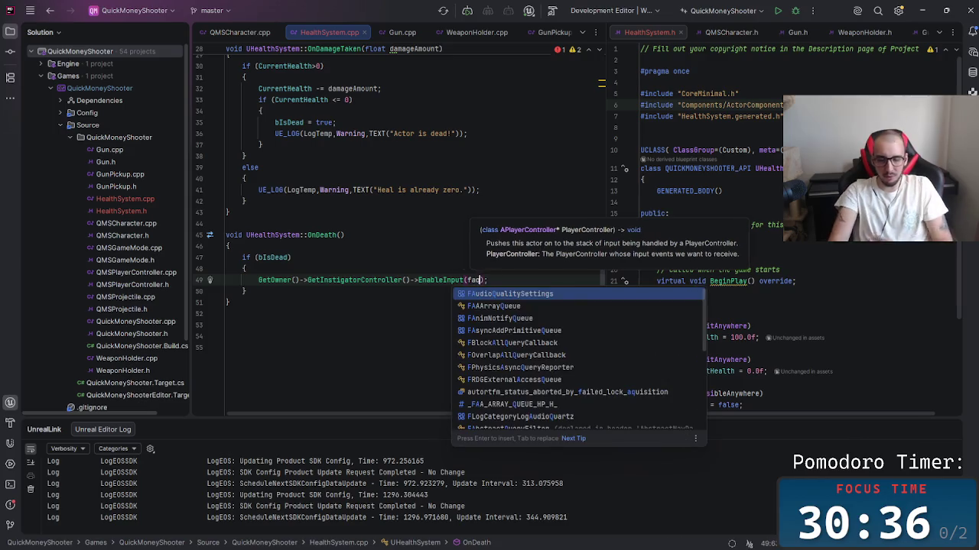
pyautogui.write('lse')
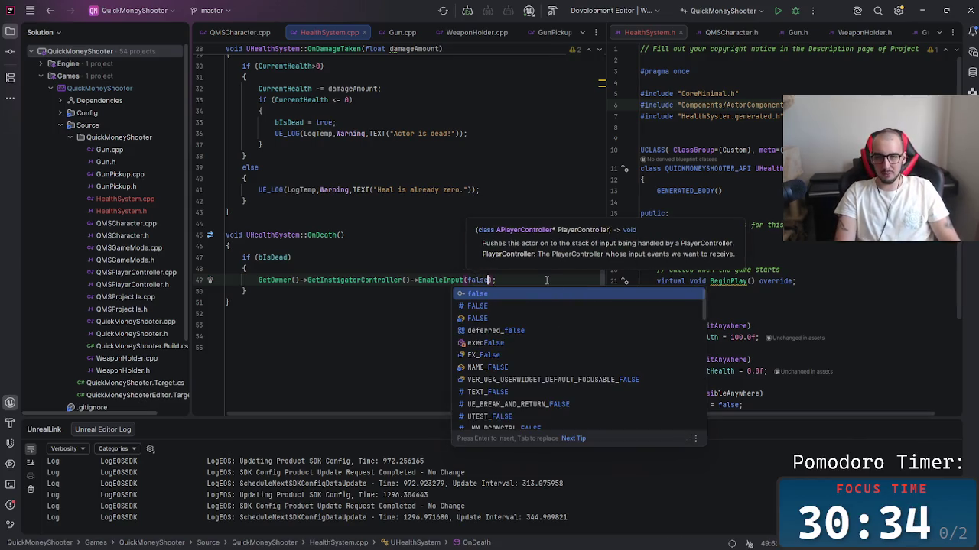
pyautogui.click(546, 280)
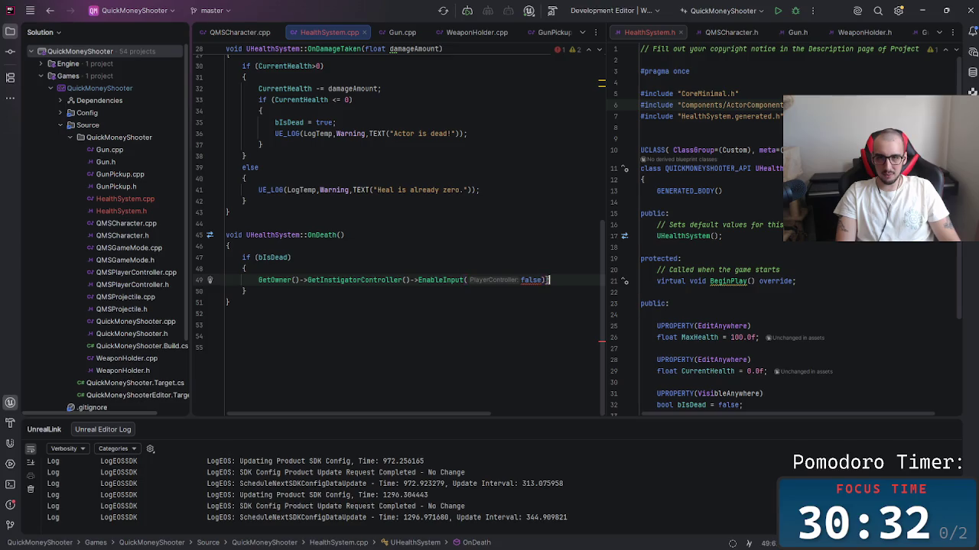
pyautogui.write(';')
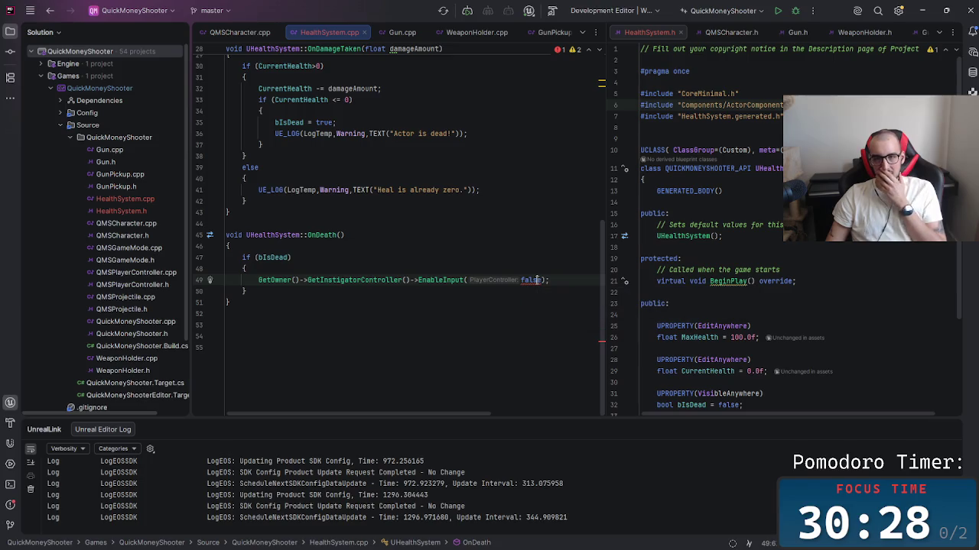
pyautogui.moveTo(533, 280)
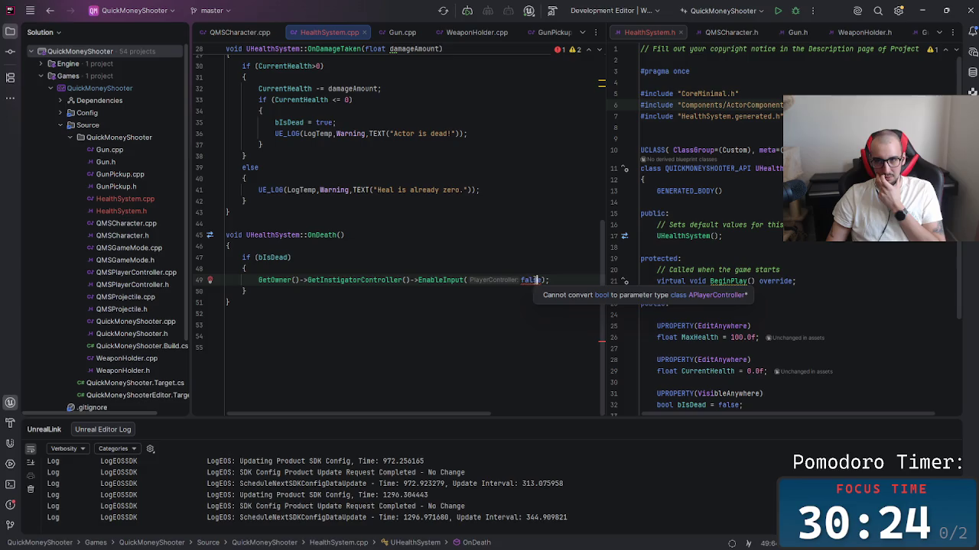
pyautogui.doubleClick(536, 280)
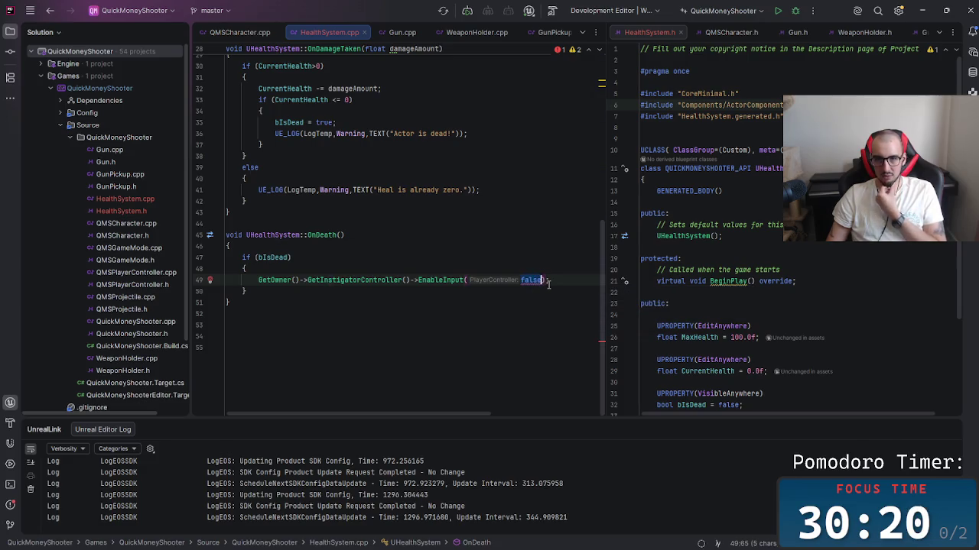
pyautogui.press('BackSpace')
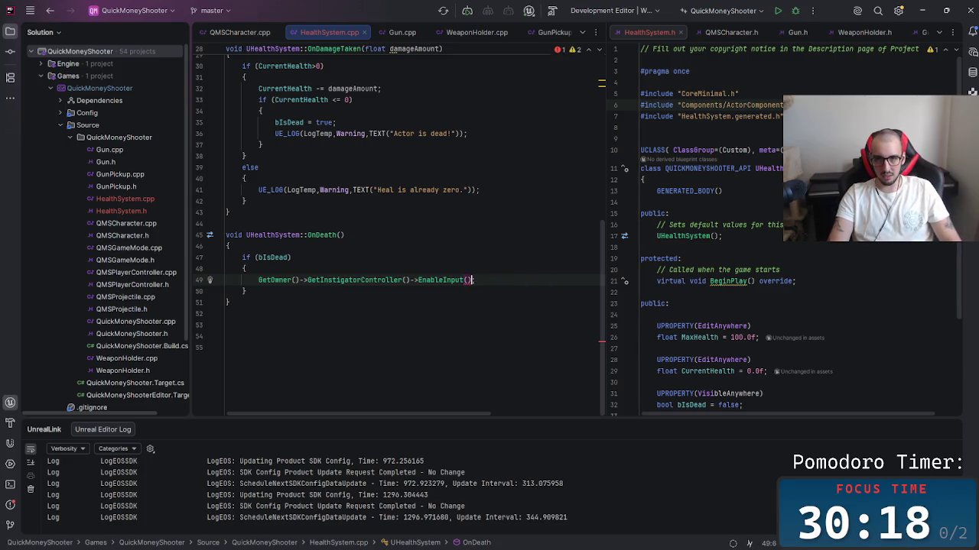
# Step: Delete the EnableInput and GetInstigatorController calls, trimming the line back to GetOwner()
pyautogui.write('0')
pyautogui.press('BackSpace')
pyautogui.press('BackSpace')
pyautogui.write('->')
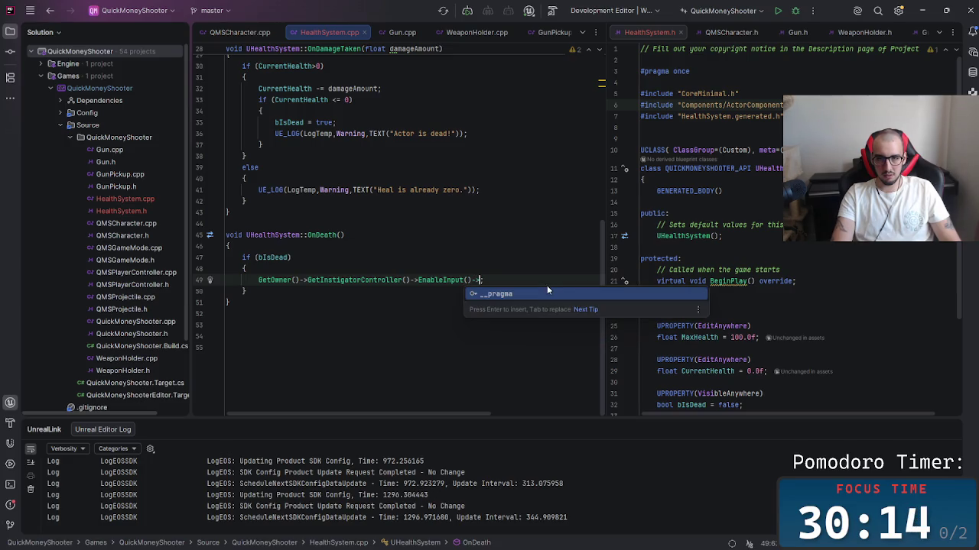
pyautogui.press('BackSpace')
pyautogui.press('BackSpace')
pyautogui.write('(')
pyautogui.press('BackSpace')
pyautogui.press('BackSpace')
pyautogui.press('BackSpace')
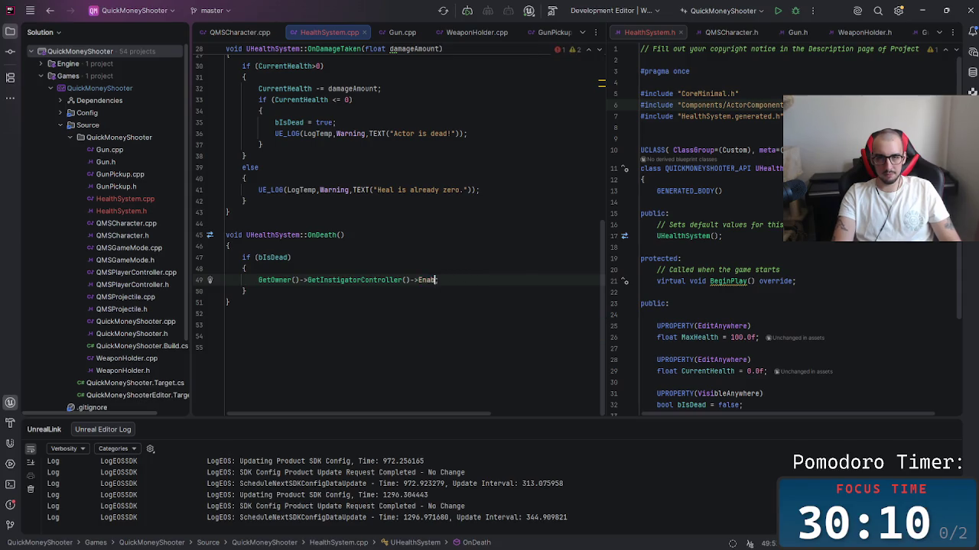
pyautogui.press('BackSpace')
pyautogui.press('BackSpace')
pyautogui.press('BackSpace')
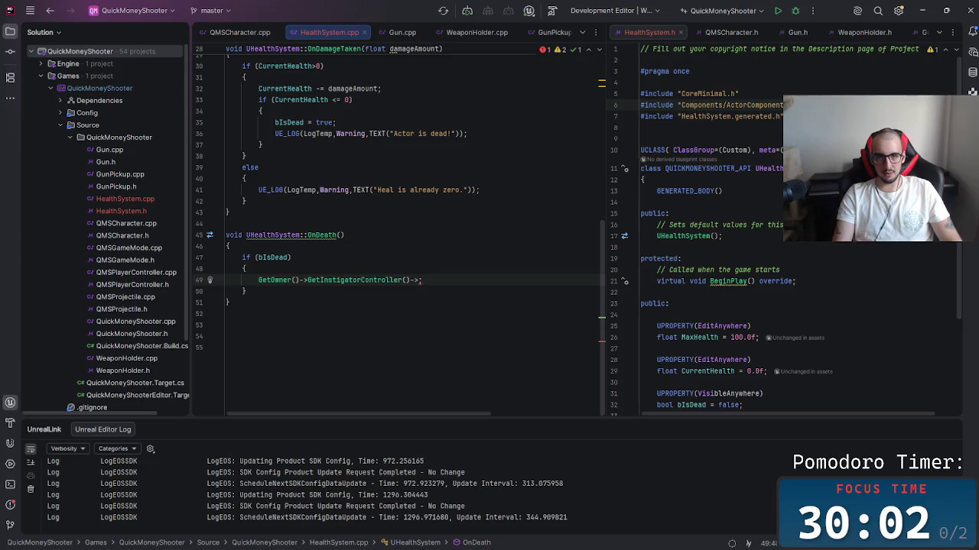
pyautogui.press('BackSpace')
pyautogui.press('BackSpace')
pyautogui.press('BackSpace')
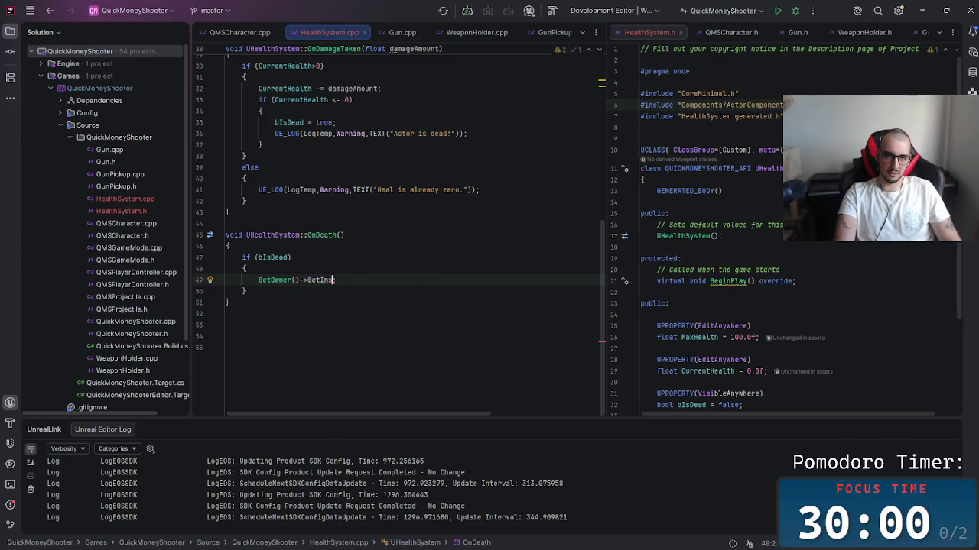
pyautogui.press('BackSpace')
pyautogui.press('BackSpace')
pyautogui.press('BackSpace')
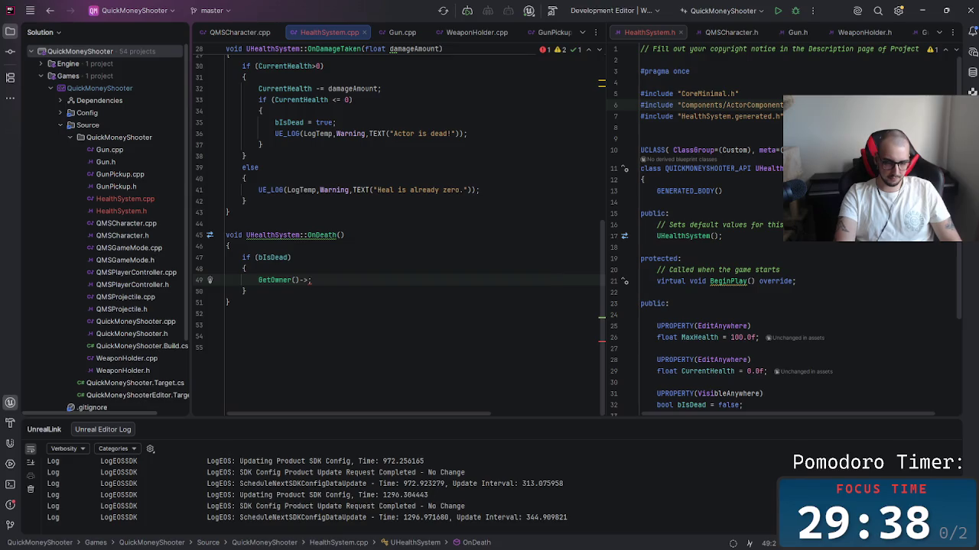
pyautogui.press('BackSpace')
pyautogui.press('BackSpace')
pyautogui.press('BackSpace')
pyautogui.press('BackSpace')
pyautogui.press('BackSpace')
pyautogui.press('BackSpace')
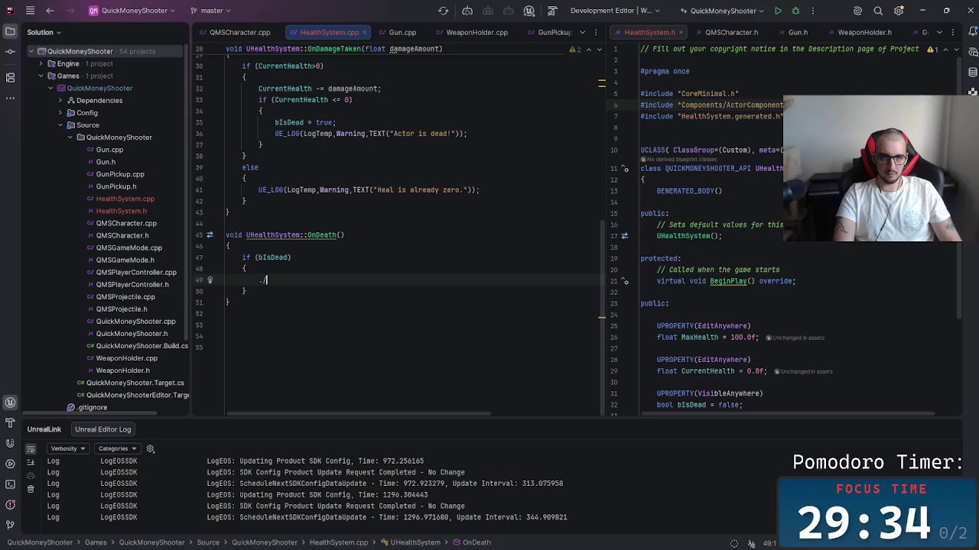
# Step: Comment on removing controller input so the actor can't move, and maybe simulating rigid-body physics
pyautogui.write('/getting  cont')
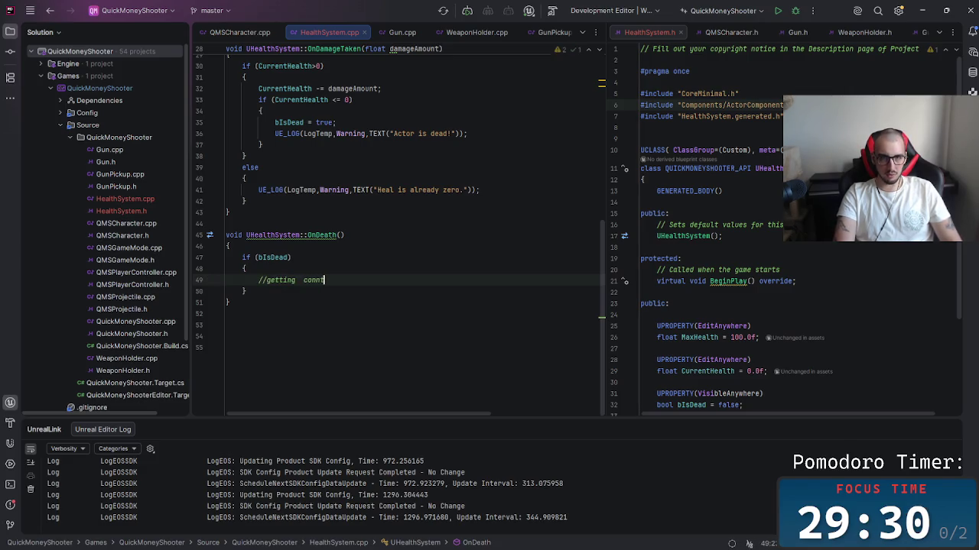
pyautogui.write('roller an')
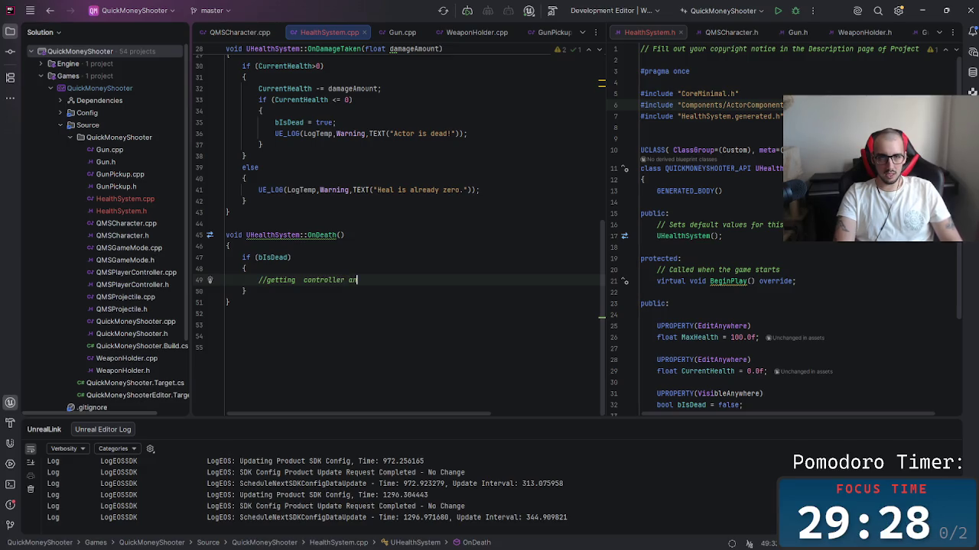
pyautogui.write('d getting rid of ')
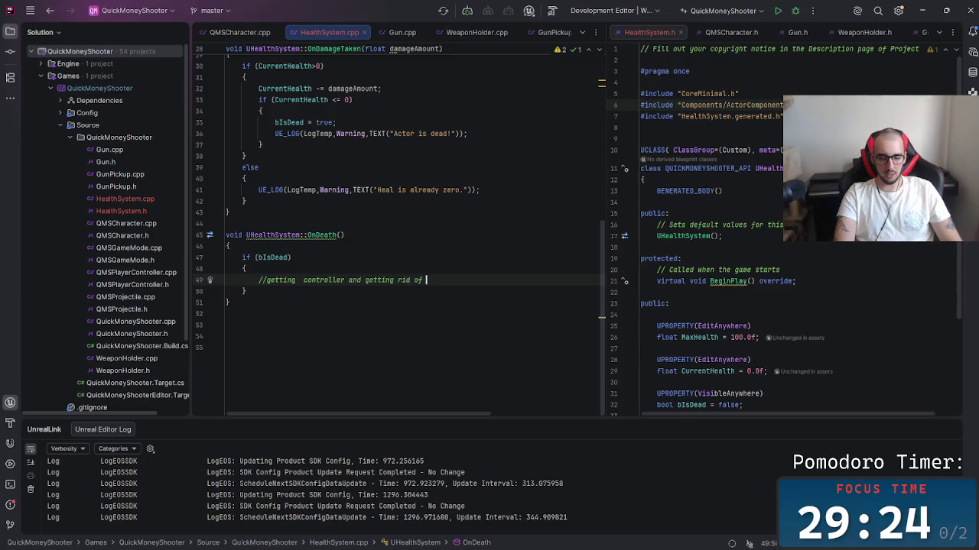
pyautogui.write('input ')
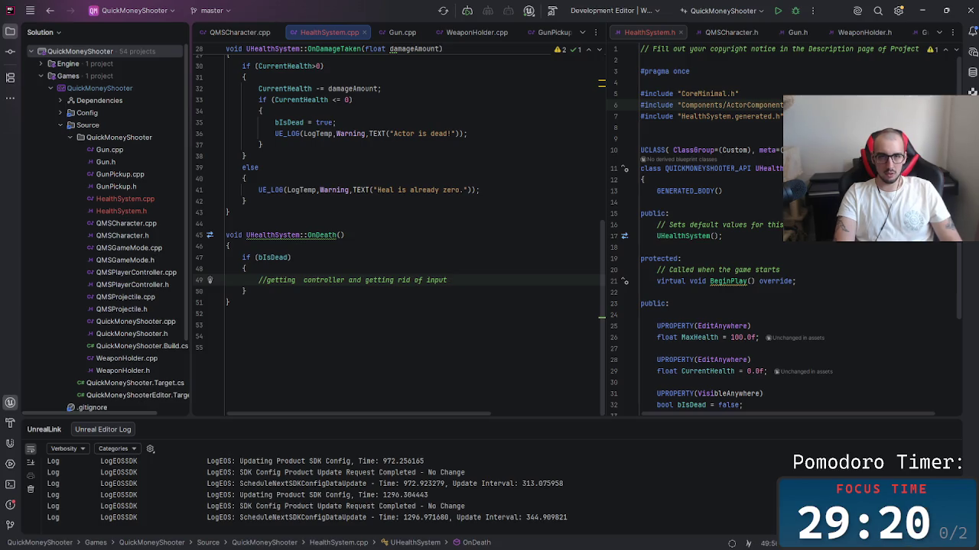
pyautogui.write(', so ')
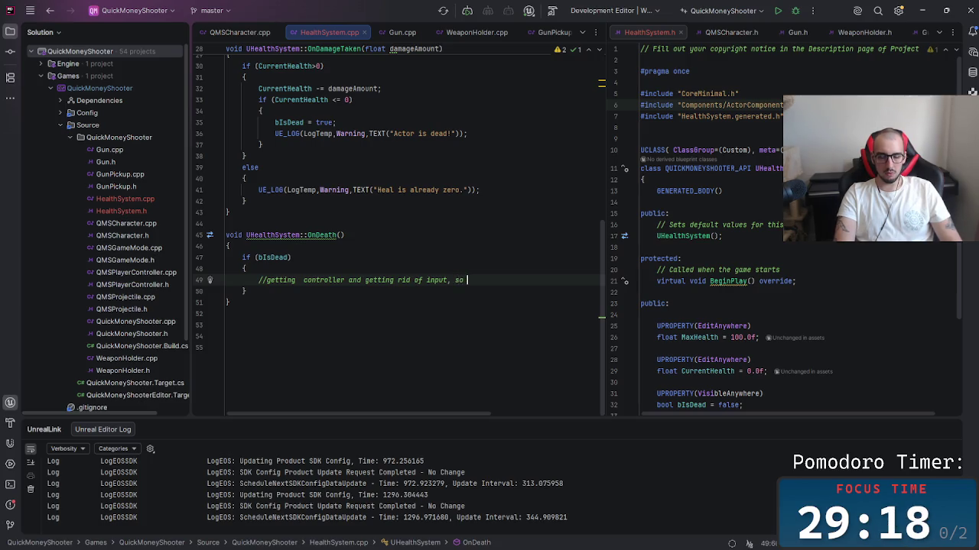
pyautogui.write('actor cannot move')
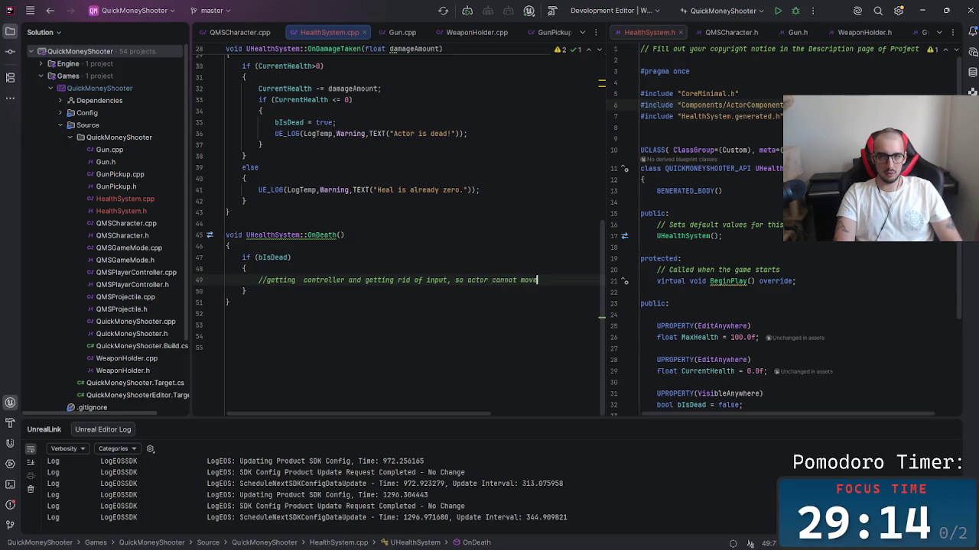
pyautogui.press('Return')
pyautogui.write('// maybe ')
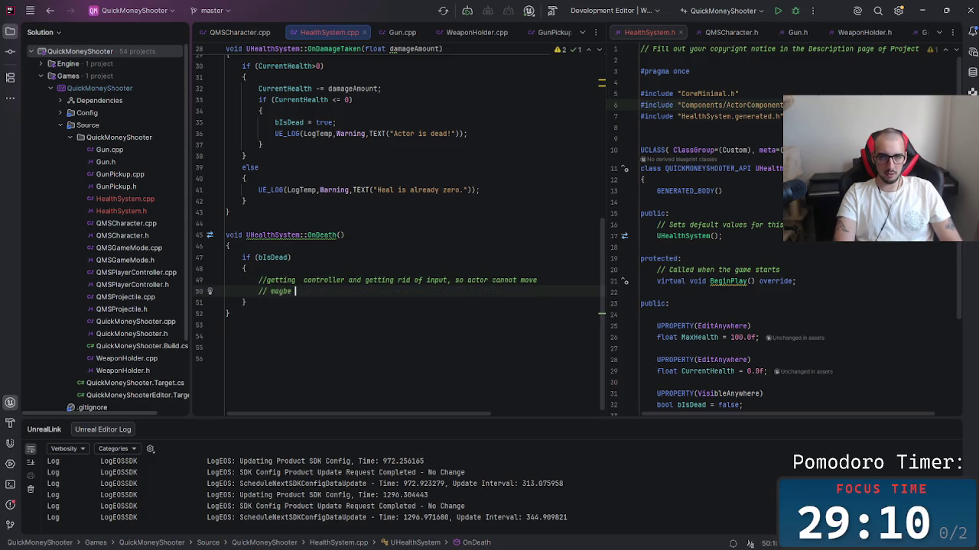
pyautogui.write('getting ')
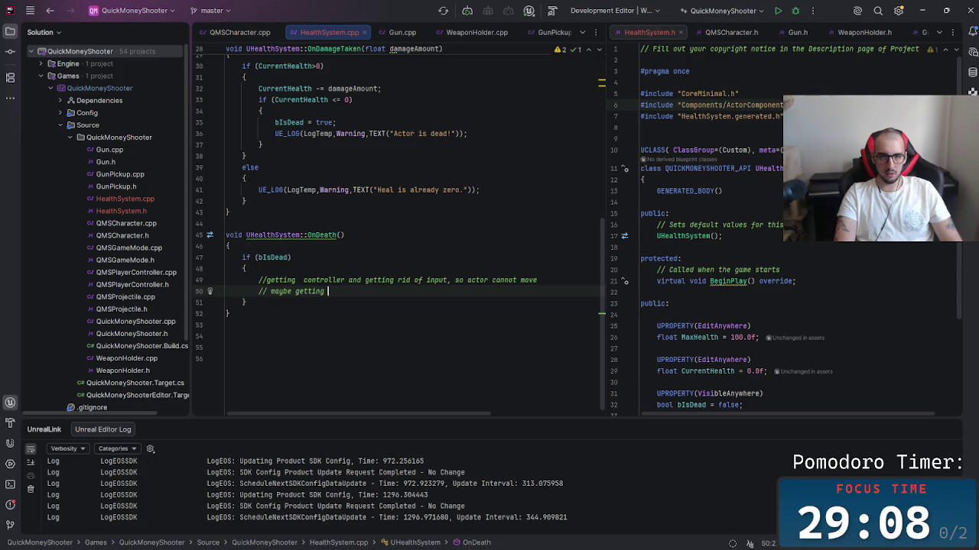
pyautogui.write('the simulate ')
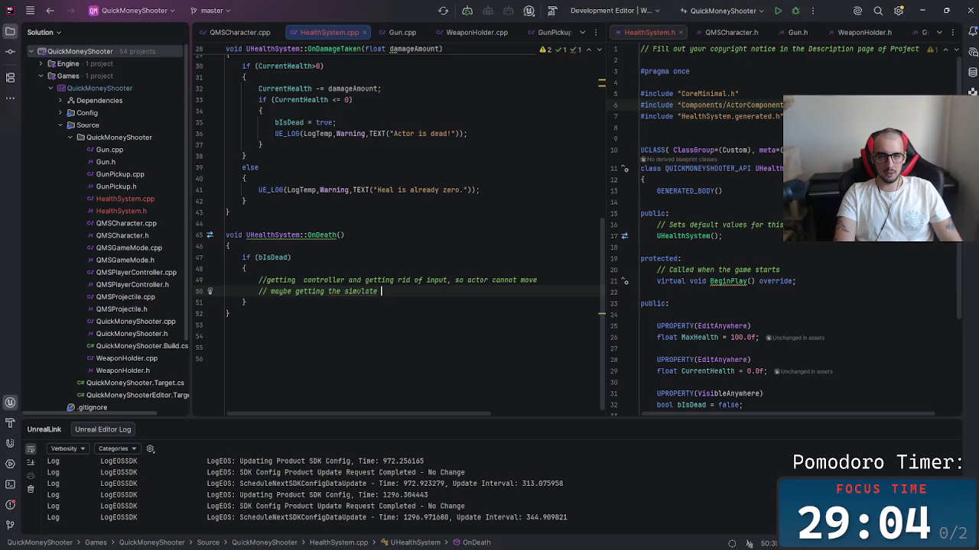
pyautogui.write('physics')
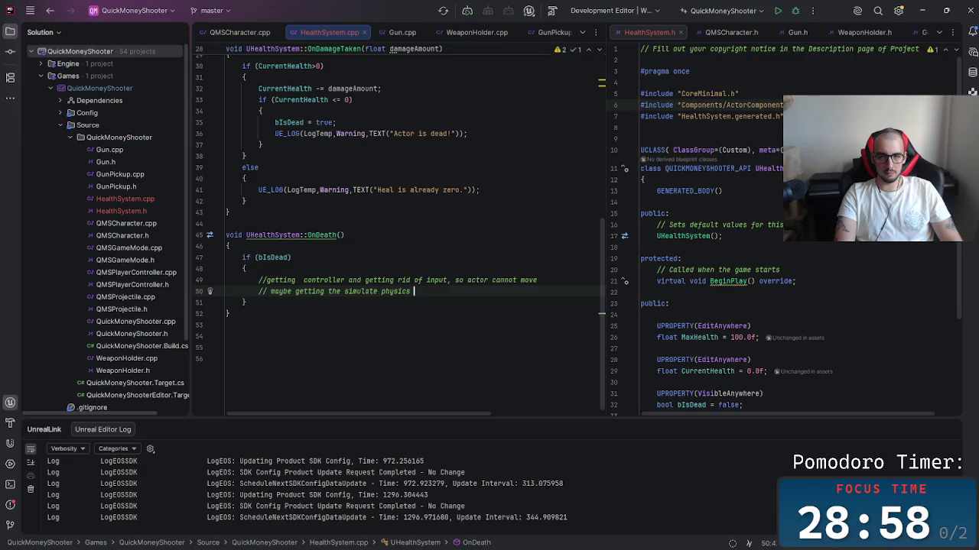
pyautogui.write('oede')
pyautogui.write('de -')
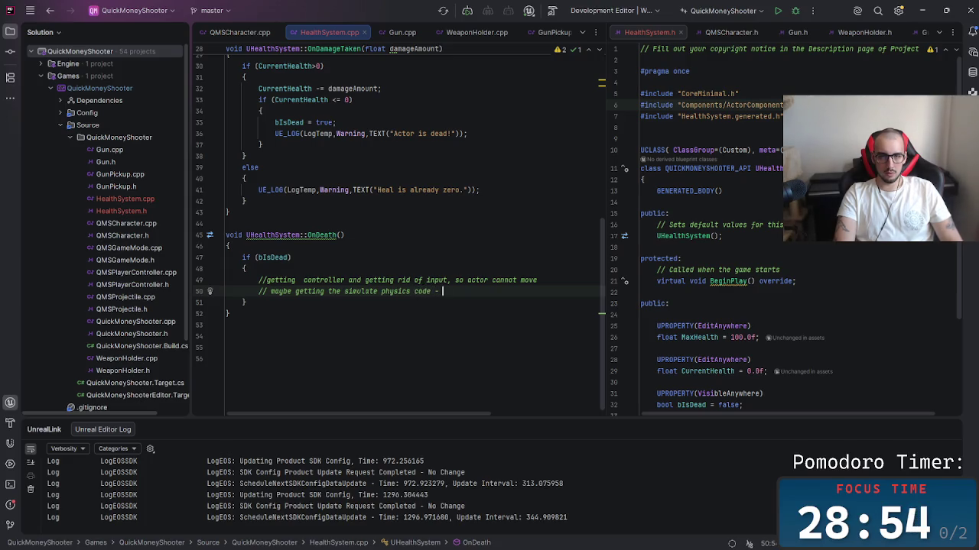
pyautogui.write('for r')
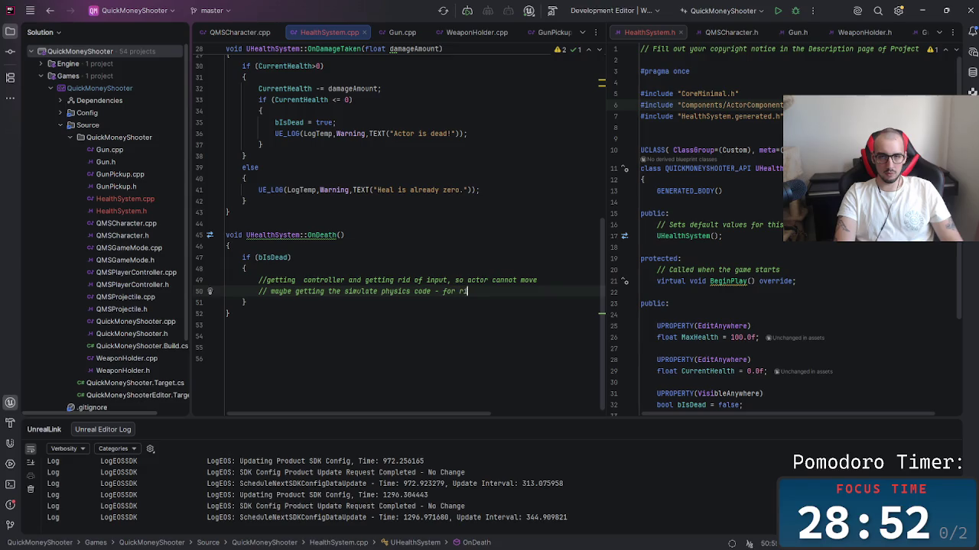
pyautogui.write('igg')
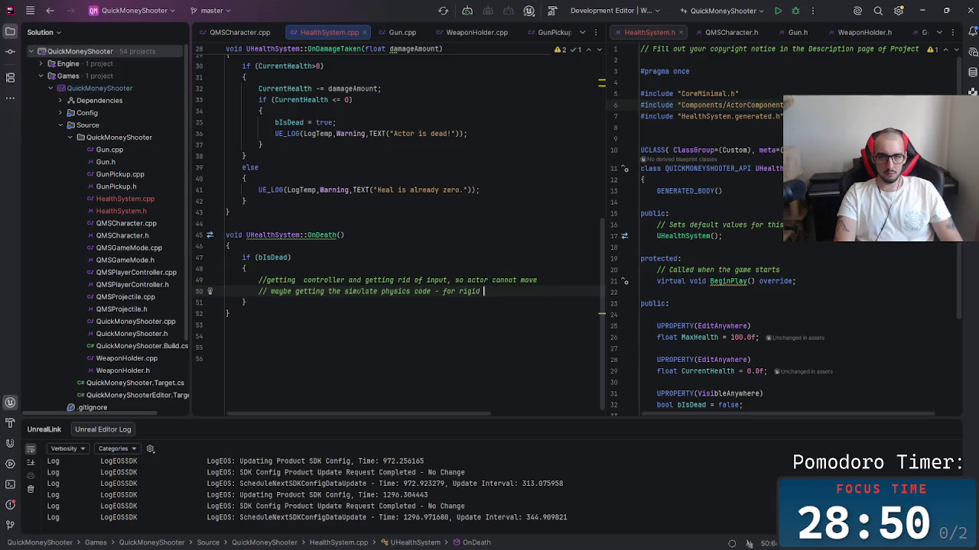
pyautogui.write('nu')
pyautogui.press('BackSpace')
pyautogui.write('body')
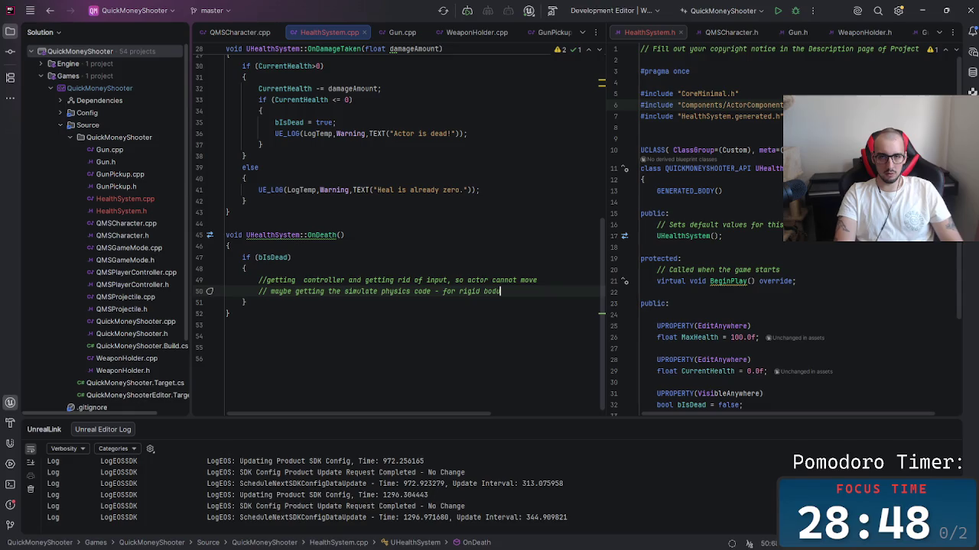
pyautogui.write(' situat')
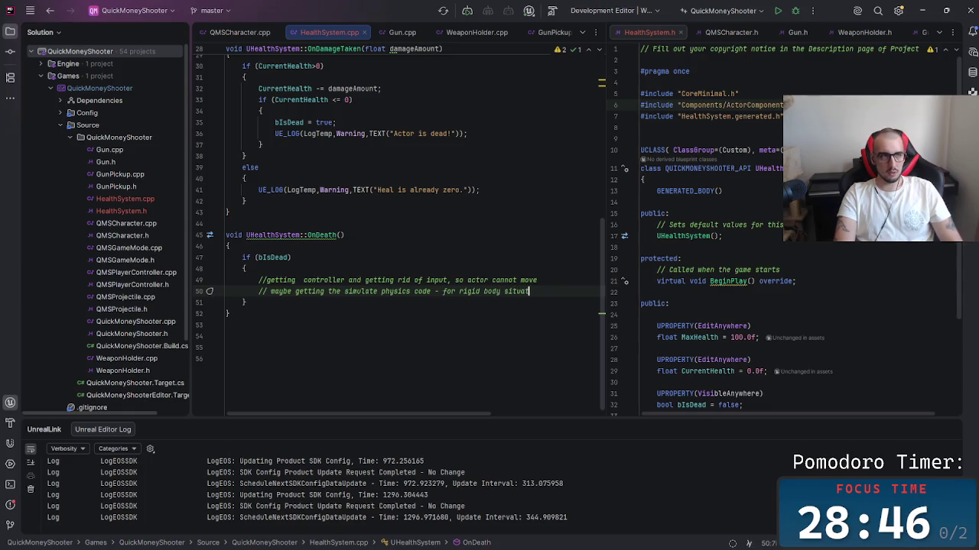
pyautogui.write('ion')
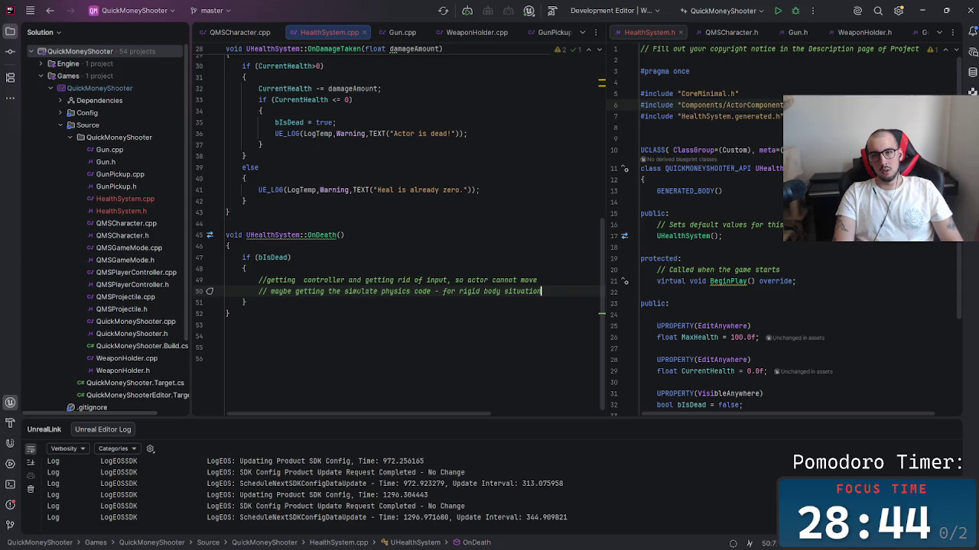
pyautogui.click(531, 269)
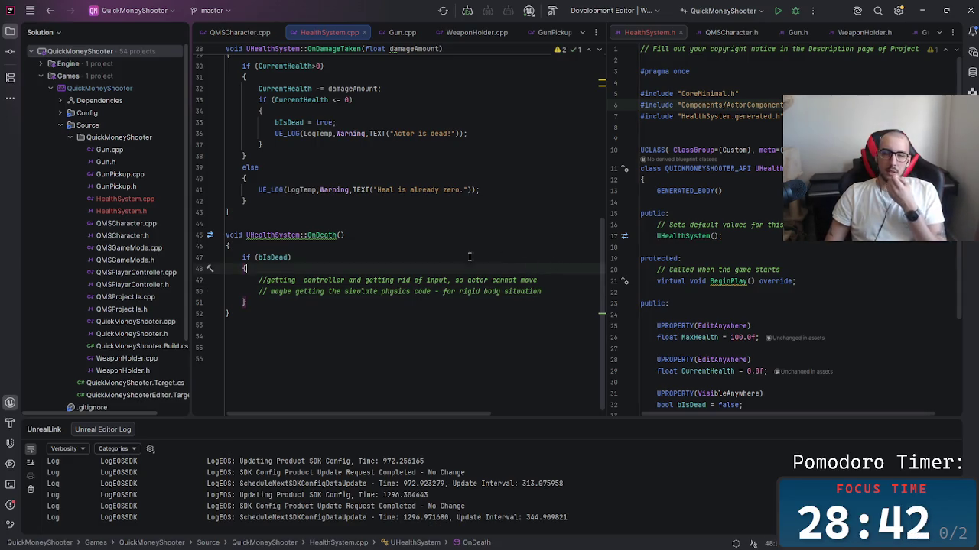
# Step: Show QMSCharacter.cpp in the left editor split and QMSCharacter.h in the right
pyautogui.moveTo(451, 541)
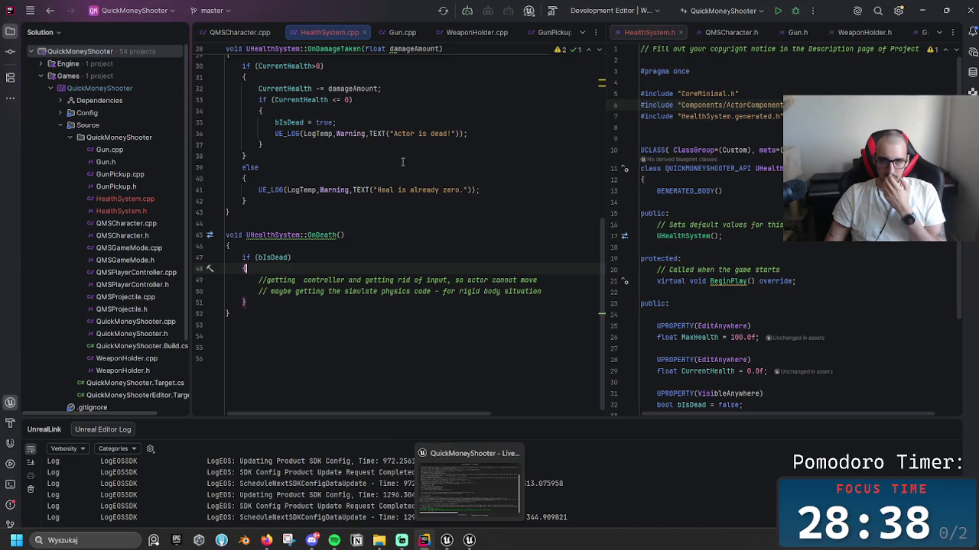
pyautogui.click(237, 32)
pyautogui.scroll(3, 429, 115)
pyautogui.click(714, 33)
pyautogui.scroll(-10, 711, 219)
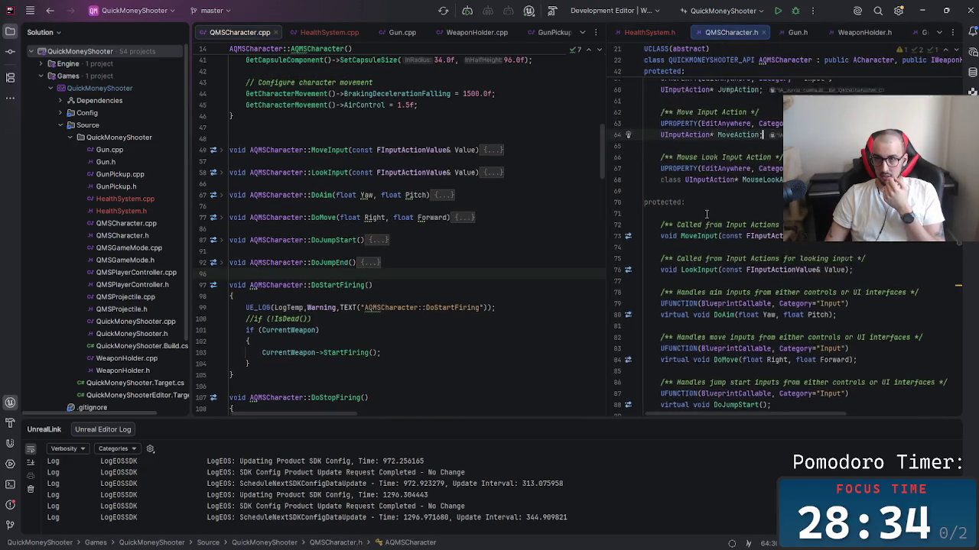
pyautogui.scroll(10, 711, 219)
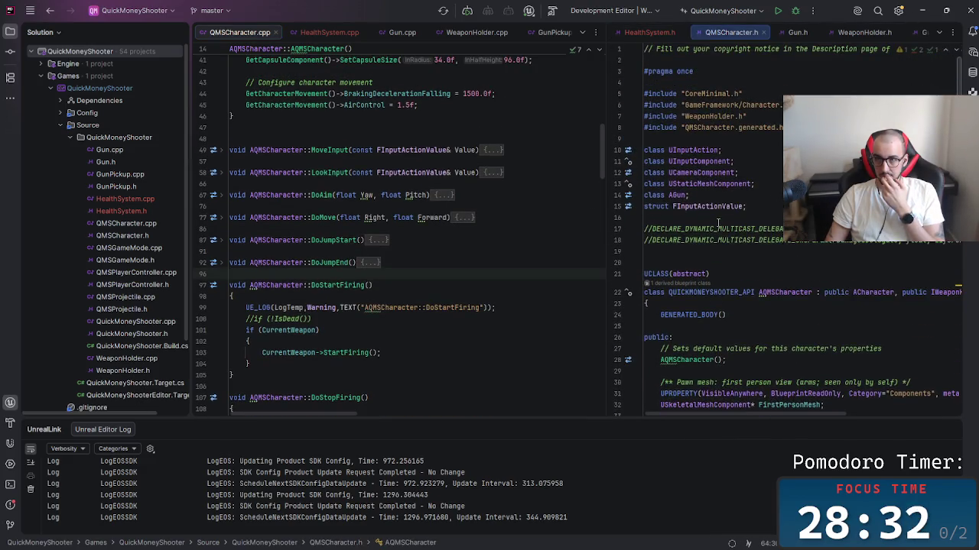
pyautogui.scroll(-6, 779, 175)
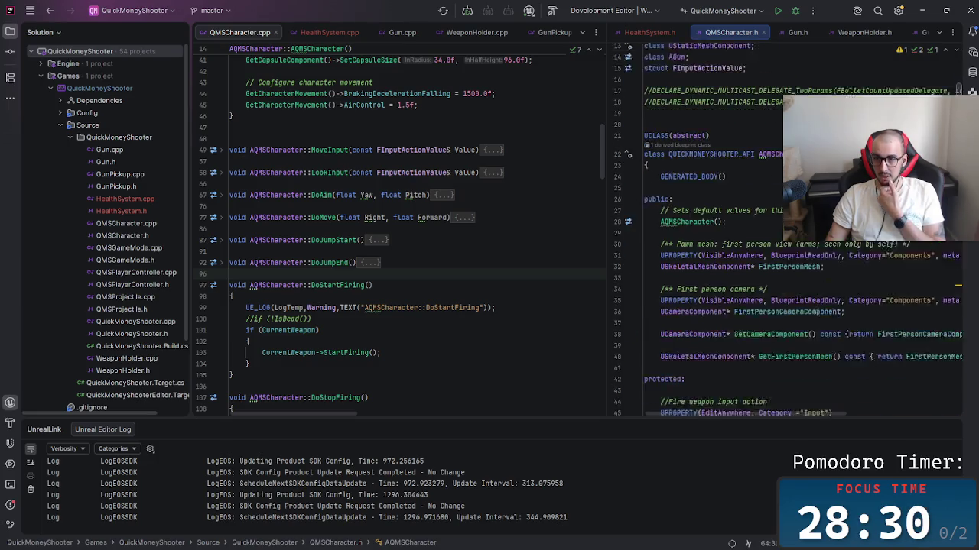
pyautogui.scroll(-1, 678, 287)
# Step: Declare a UHealthSystem* HealthSystem member below the GetFirstPersonMesh getter in QMSCharacter.h
pyautogui.click(678, 287)
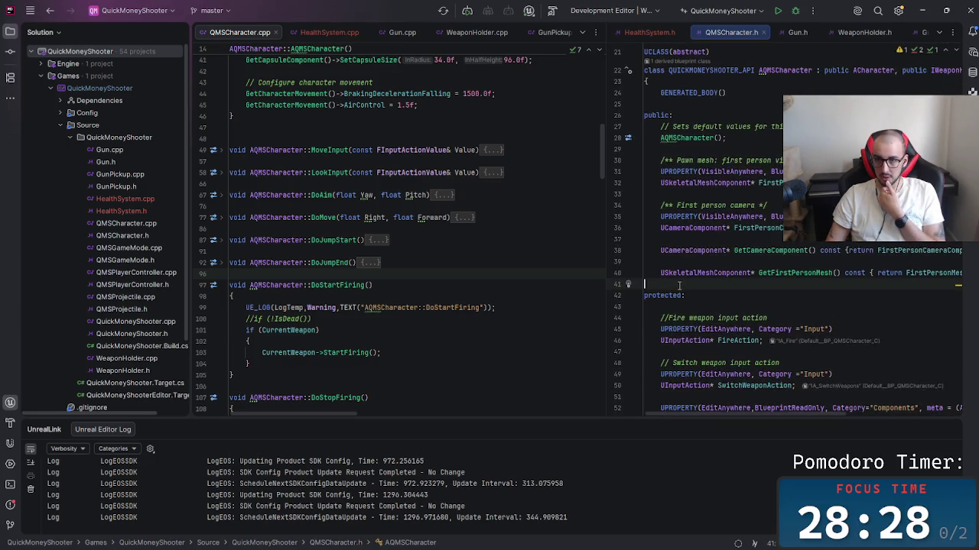
pyautogui.press('Return')
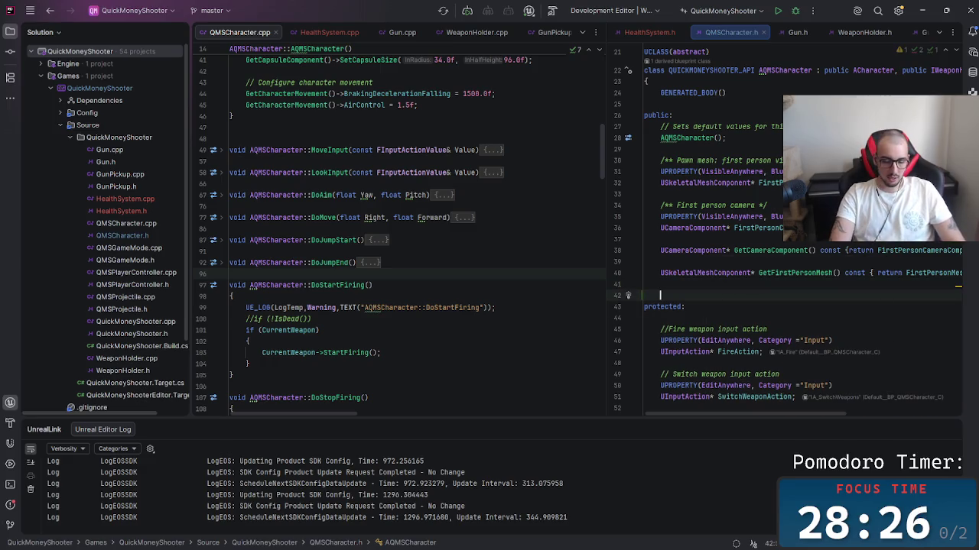
pyautogui.write('U')
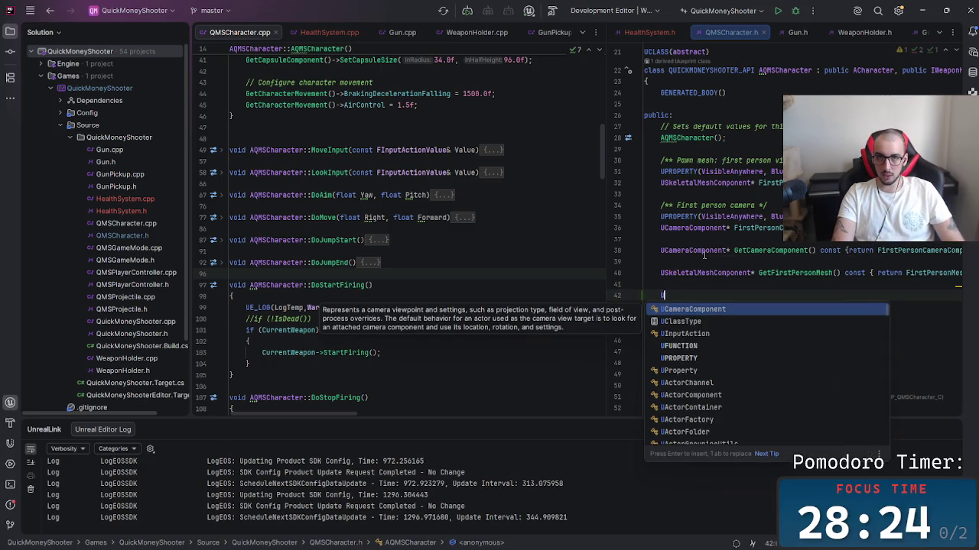
pyautogui.write('Healy')
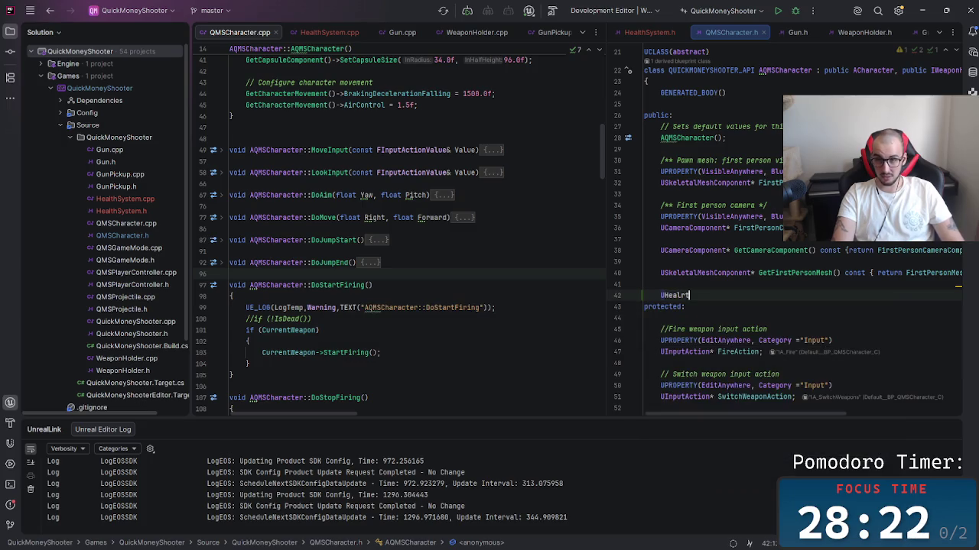
pyautogui.press('BackSpace')
pyautogui.press('BackSpace')
pyautogui.write('ths')
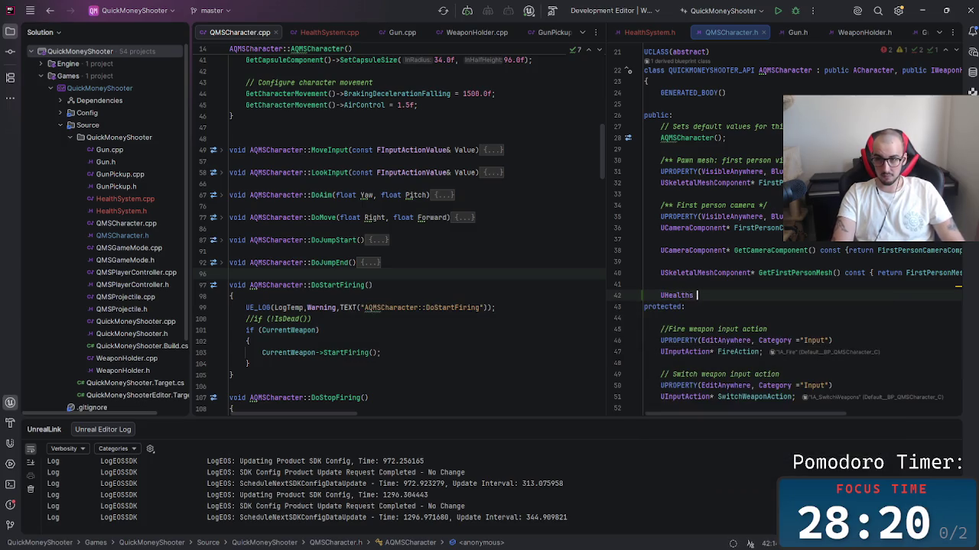
pyautogui.press('BackSpace')
pyautogui.press('BackSpace')
pyautogui.write('S')
pyautogui.press('BackSpace')
pyautogui.write('s')
pyautogui.press('Return')
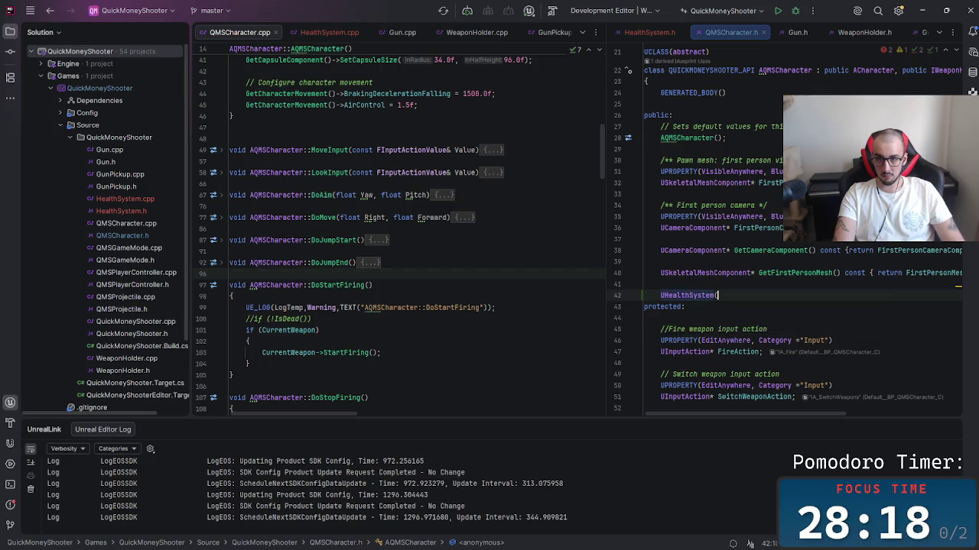
pyautogui.write('*')
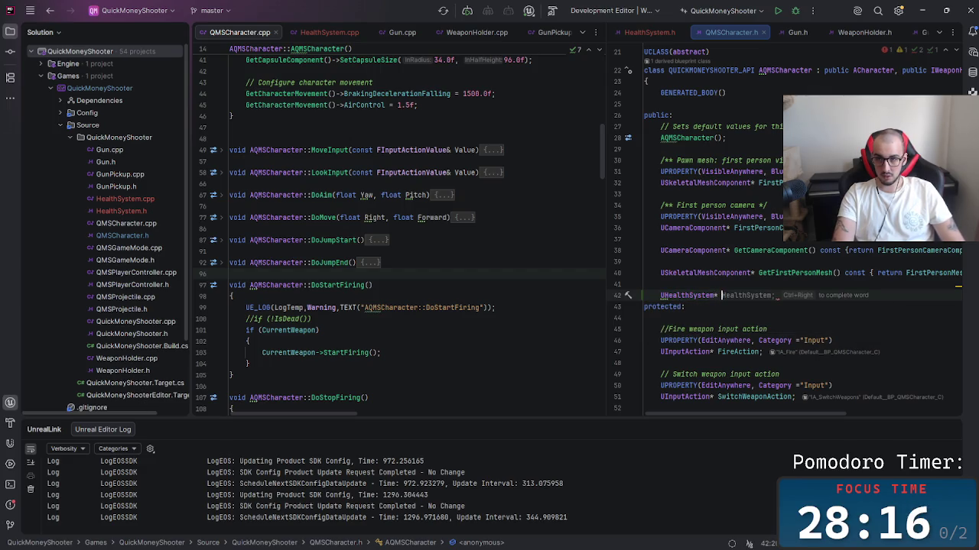
pyautogui.press('Tab')
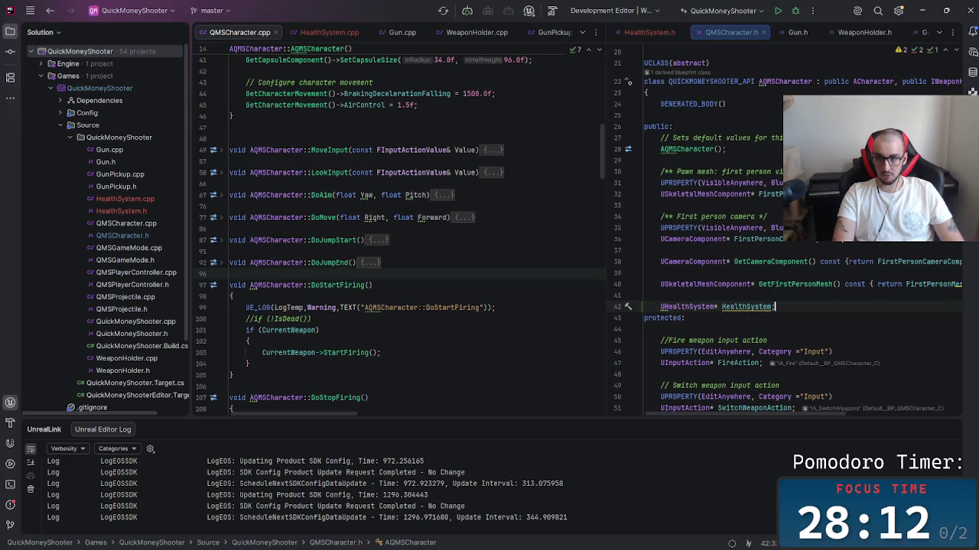
# Step: Undo an accidental join of the WeaponHolder include and move to the AGun forward declaration
pyautogui.scroll(5, 765, 305)
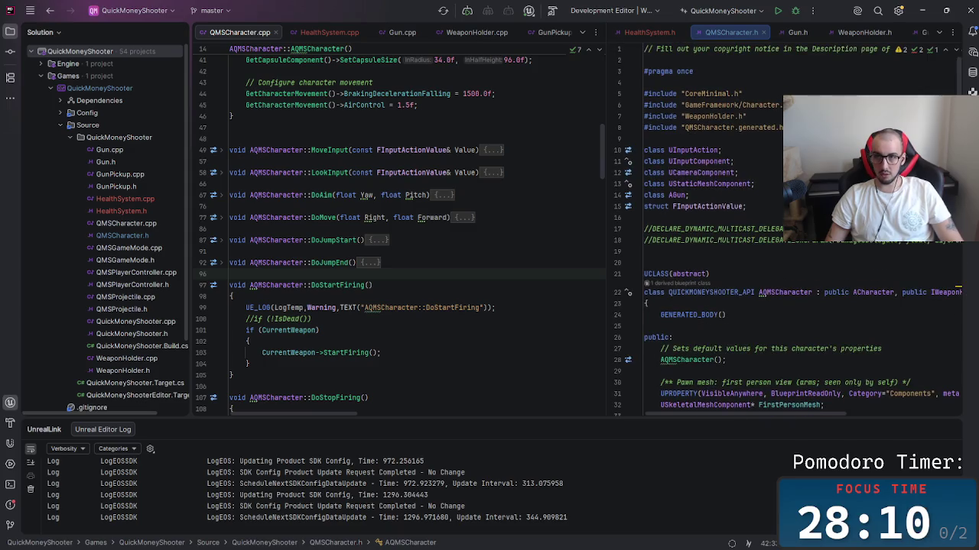
pyautogui.click(746, 116)
pyautogui.press('Delete')
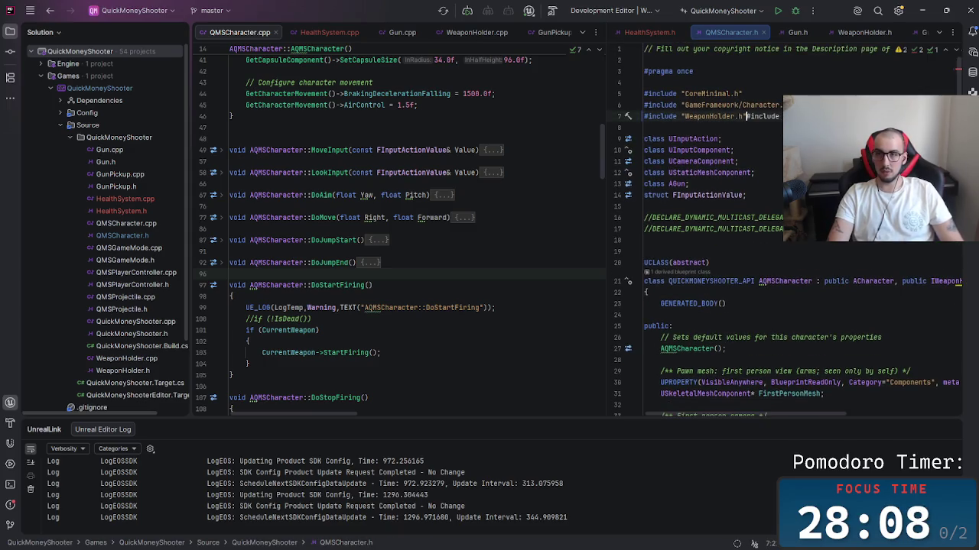
pyautogui.hotkey('ctrl', 'z')
pyautogui.press('Down')
pyautogui.press('Down')
pyautogui.press('Down')
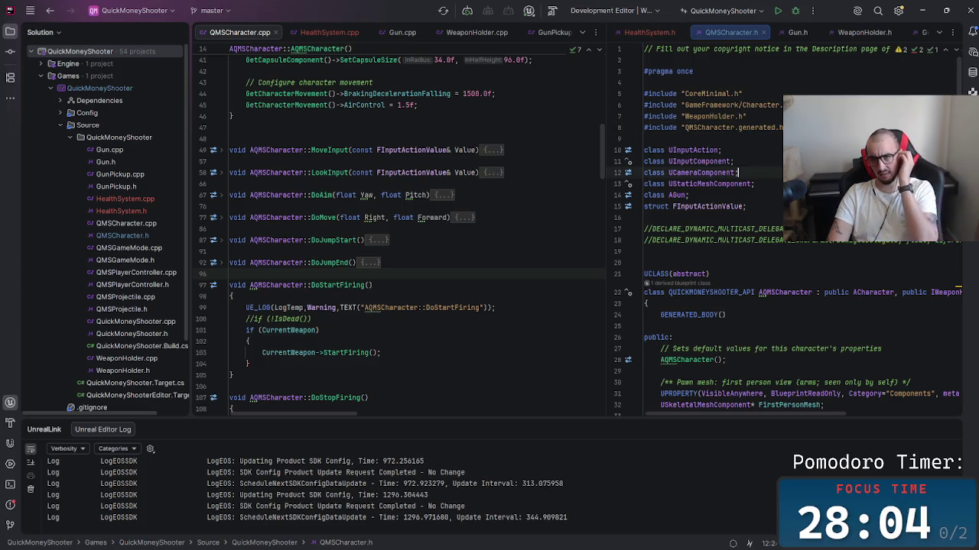
pyautogui.press('Down')
pyautogui.press('Down')
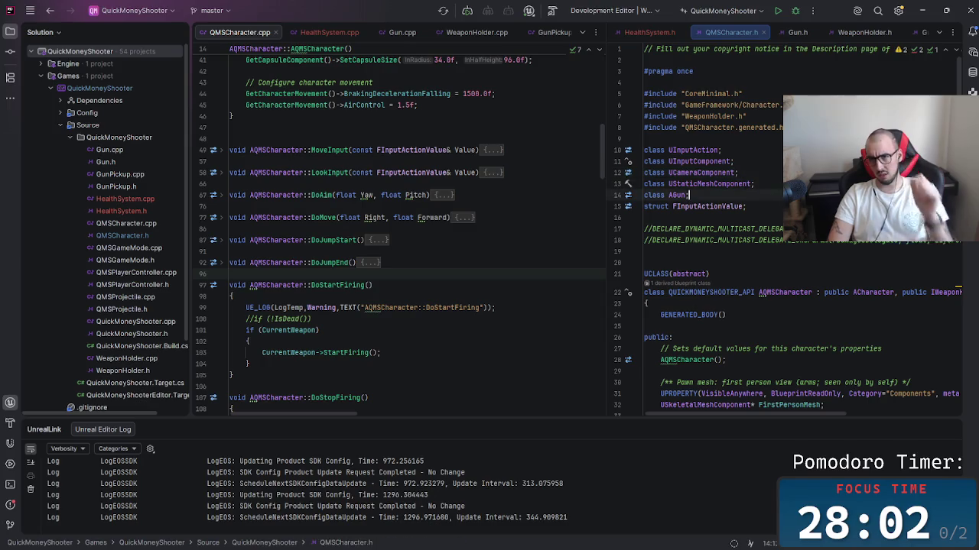
# Step: Add the forward declaration 'class UHealthSystem;' on a new line above 'class AGun;' in QMSCharacter.h
pyautogui.click(671, 195)
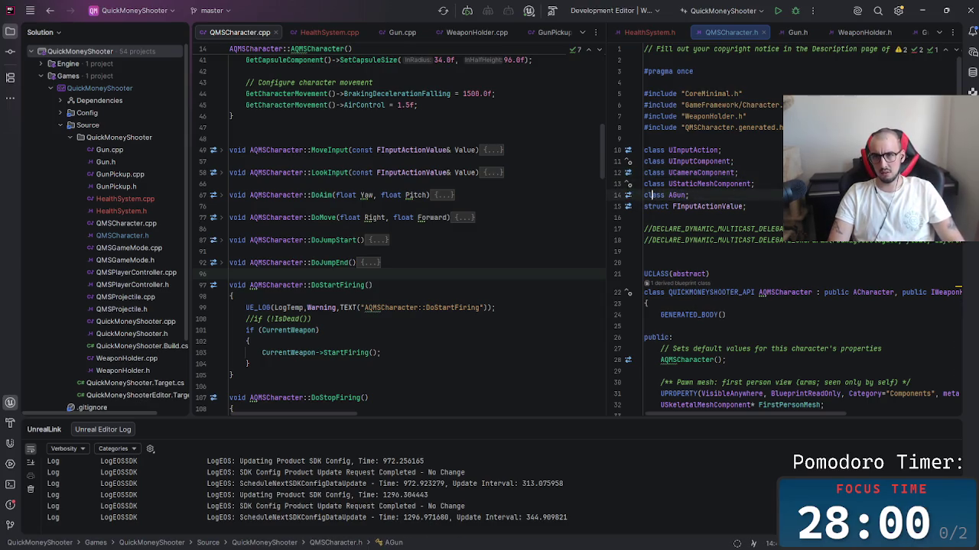
pyautogui.press('Return')
pyautogui.press('Up')
pyautogui.write('clas')
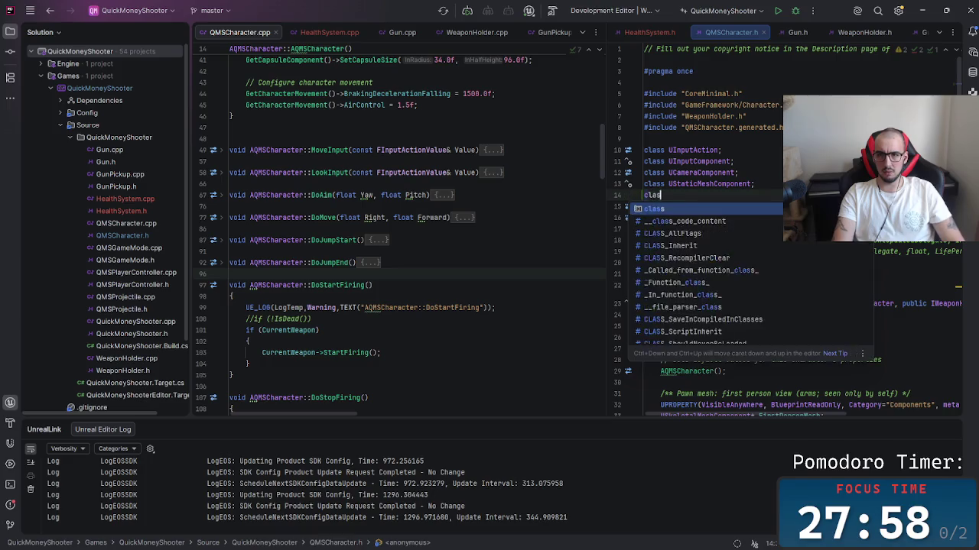
pyautogui.write('s Heal')
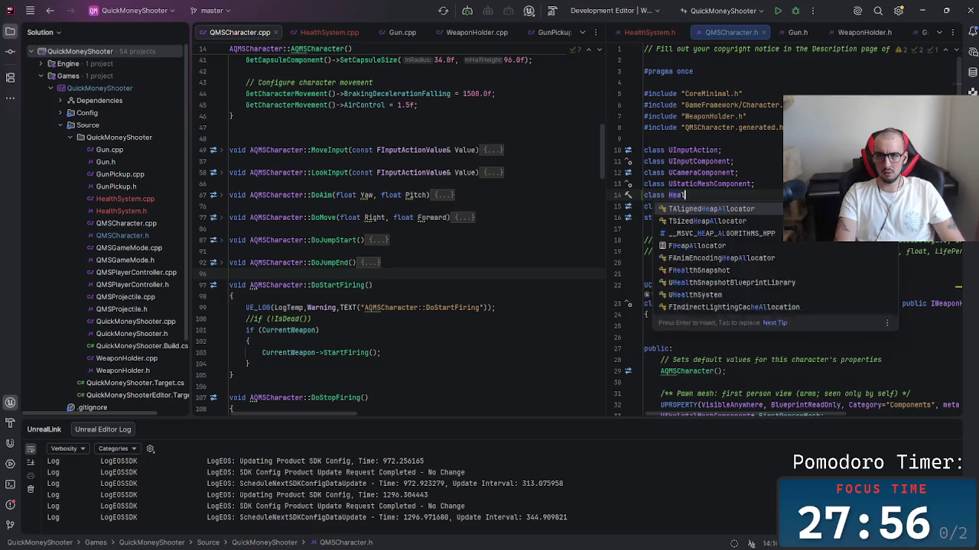
pyautogui.write('ths')
pyautogui.click(645, 195)
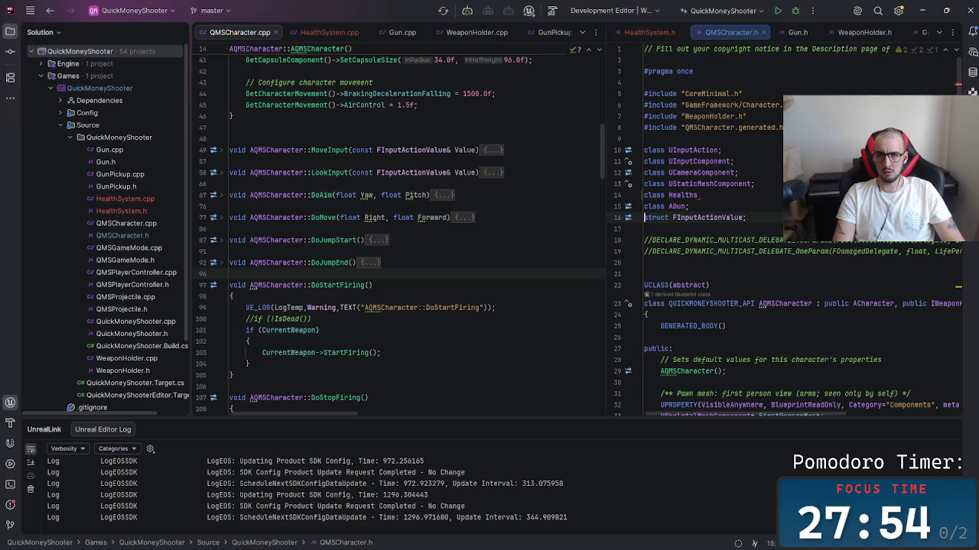
pyautogui.press('Right')
pyautogui.press('Right')
pyautogui.press('Right')
pyautogui.write('U')
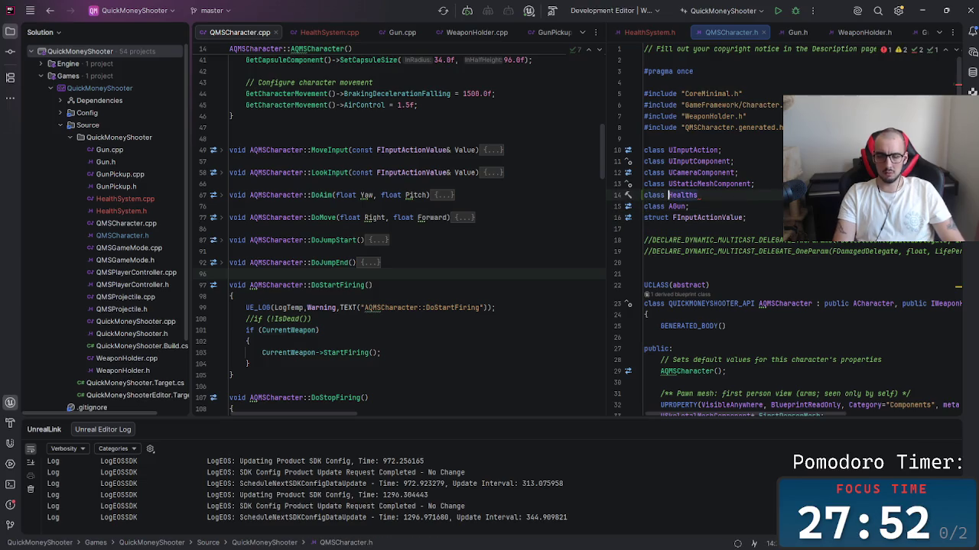
pyautogui.click(690, 195)
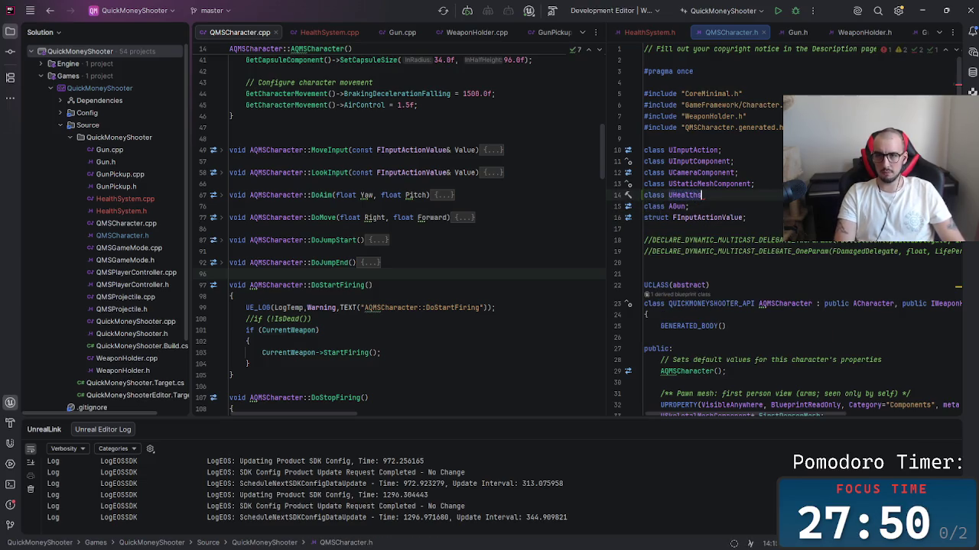
pyautogui.press('BackSpace')
pyautogui.write('System')
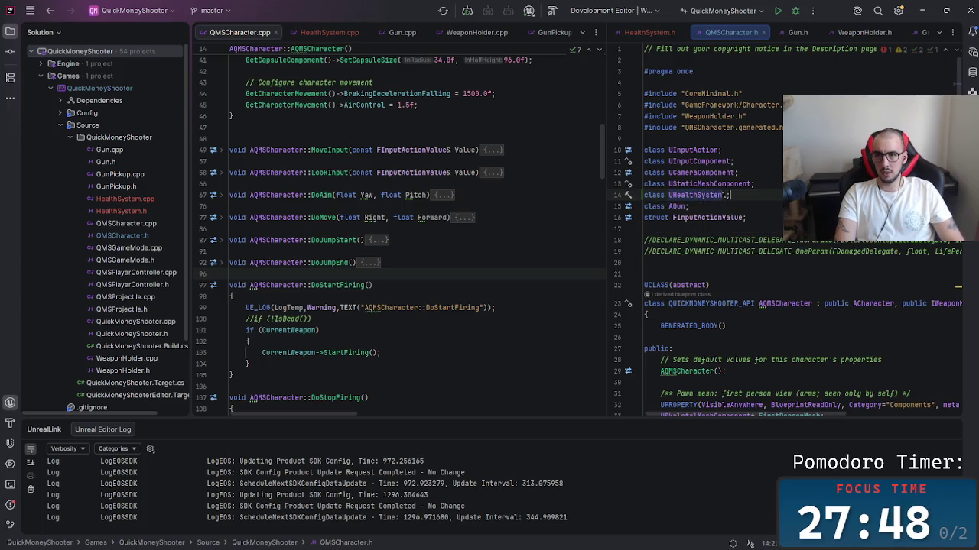
pyautogui.write(';')
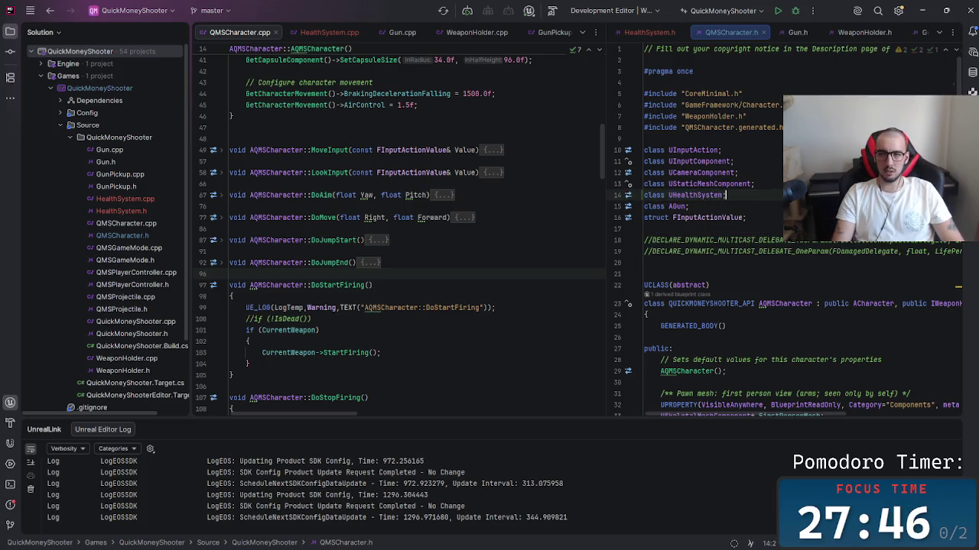
# Step: In the QMSCharacter.cpp constructor, add a blank line after the AirControl line
pyautogui.scroll(-5, 765, 229)
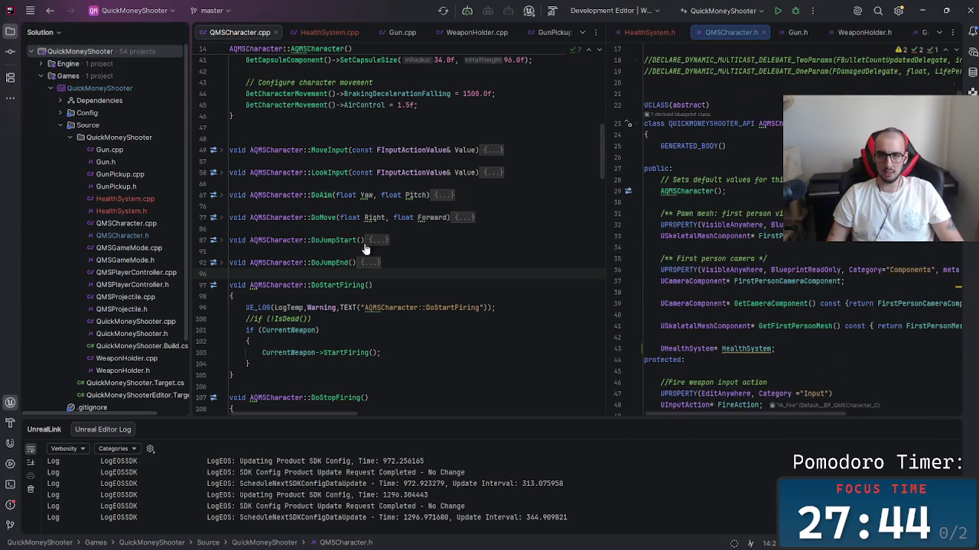
pyautogui.scroll(5, 598, 136)
pyautogui.scroll(8, 598, 136)
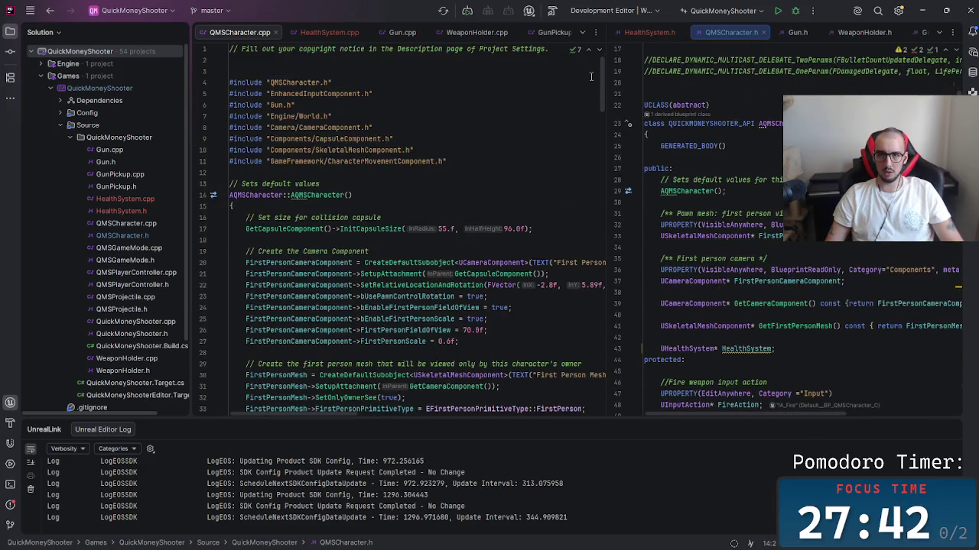
pyautogui.click(381, 238)
pyautogui.scroll(-2, 413, 245)
pyautogui.click(466, 251)
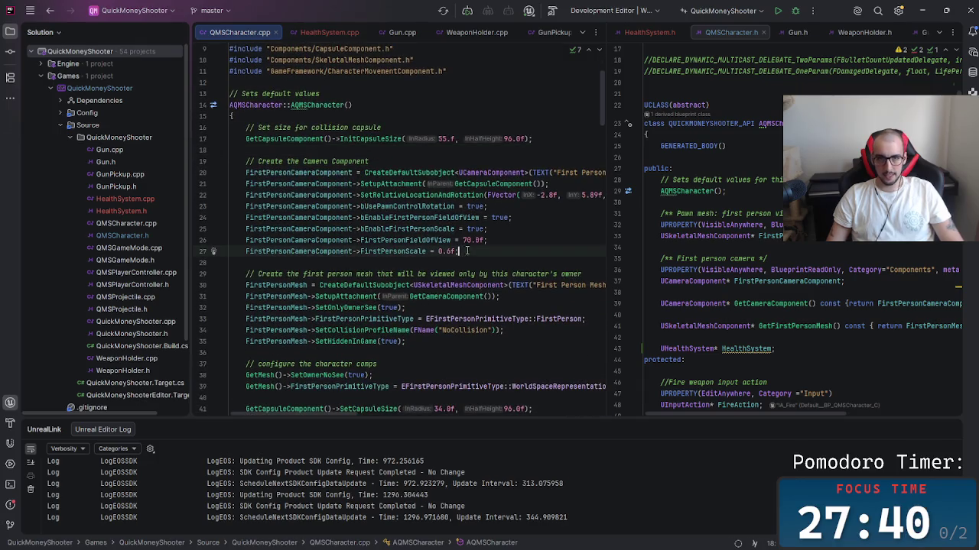
pyautogui.click(438, 353)
pyautogui.scroll(-2, 418, 325)
pyautogui.scroll(2, 418, 324)
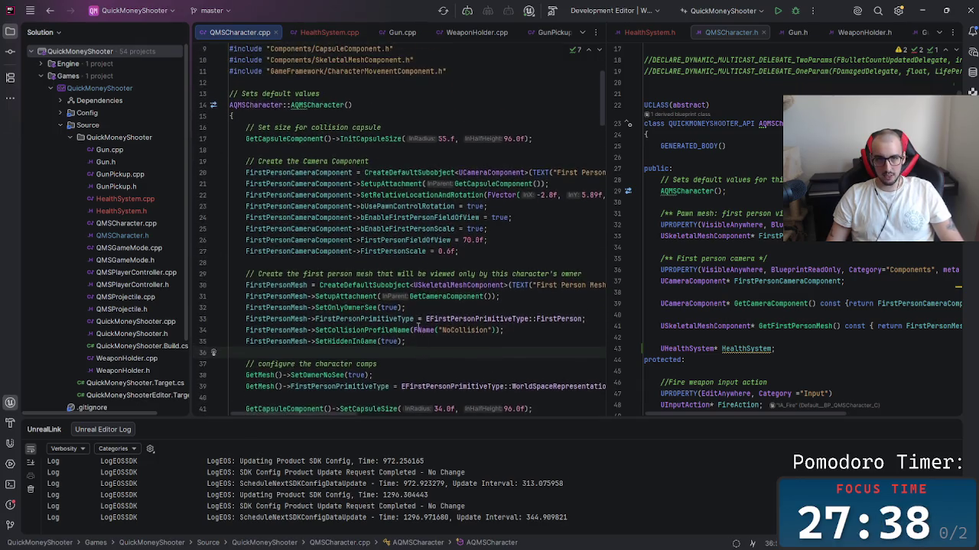
pyautogui.scroll(-2, 419, 329)
pyautogui.scroll(-3, 474, 298)
pyautogui.click(493, 279)
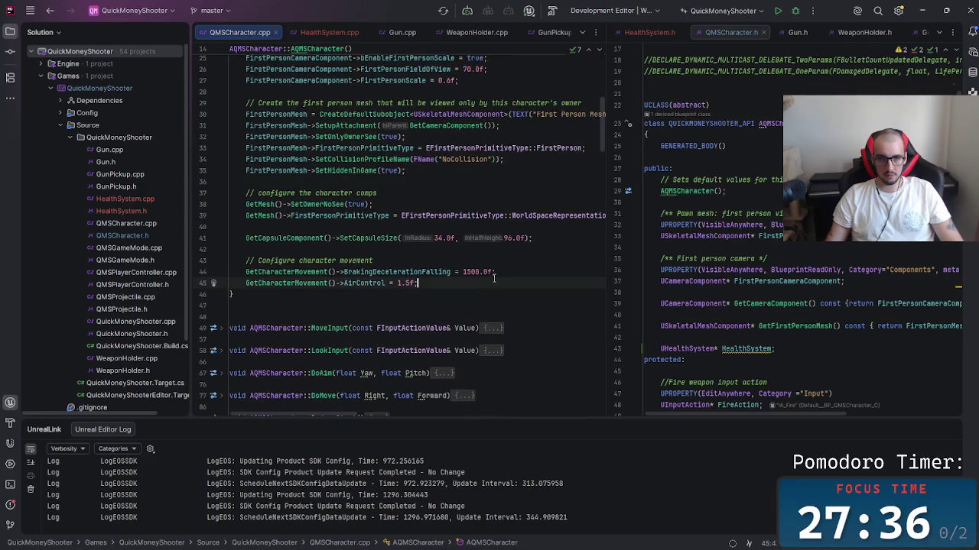
pyautogui.press('Return')
pyautogui.press('Return')
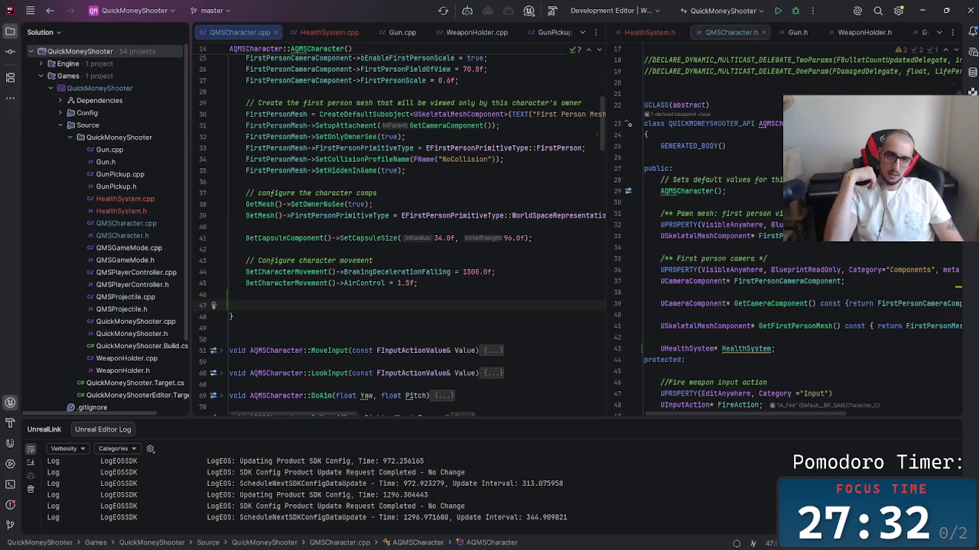
# Step: Change the AirControl value from 1.5f to 2.0f
pyautogui.doubleClick(406, 283)
pyautogui.write('2f')
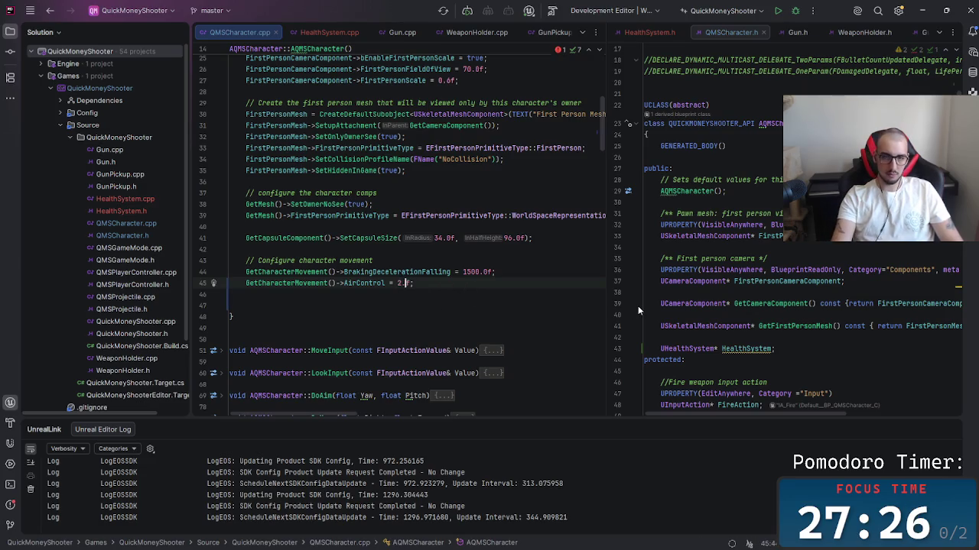
pyautogui.write('0')
pyautogui.click(526, 305)
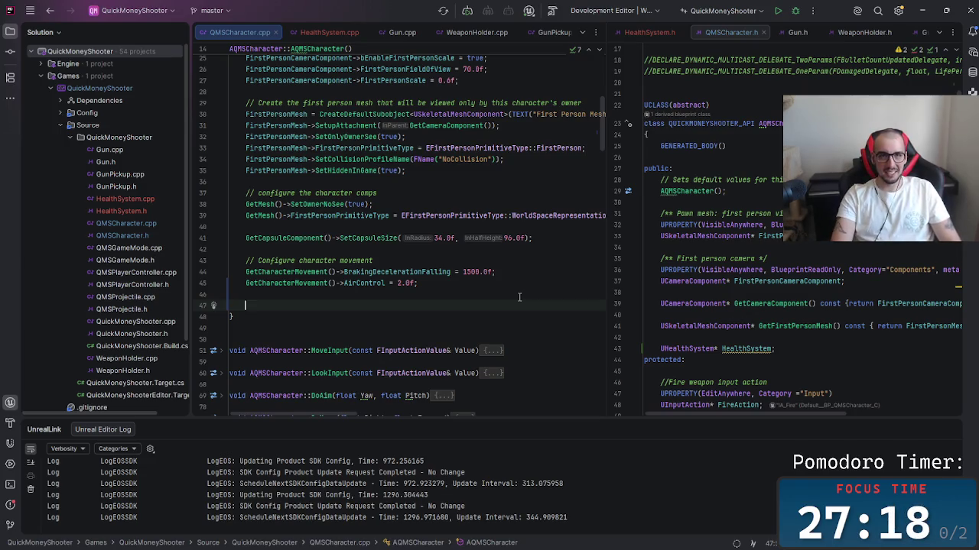
# Step: Begin the line 'HealthSystem = CreateDefaultSubobject<UHealthSystem>' using autocomplete
pyautogui.write('Heal')
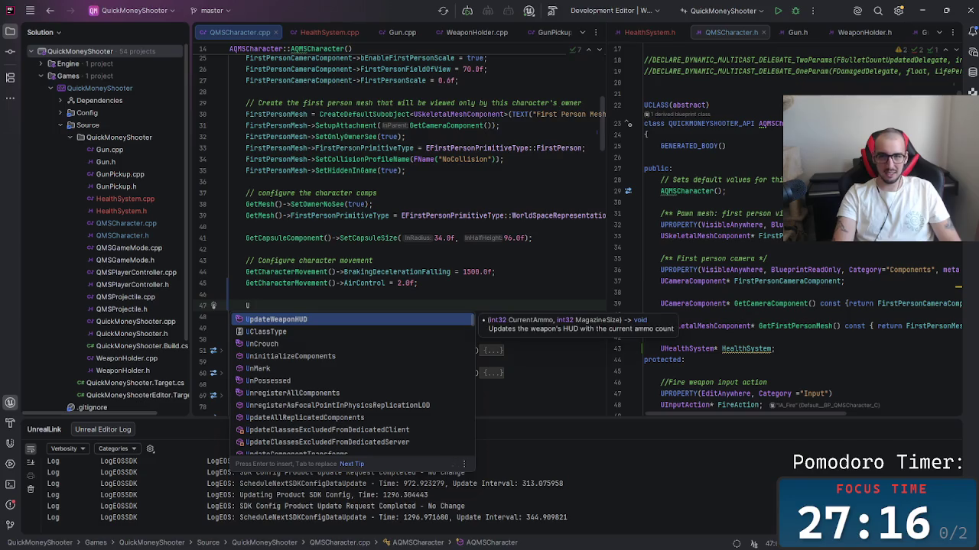
pyautogui.press('Return')
pyautogui.write('-')
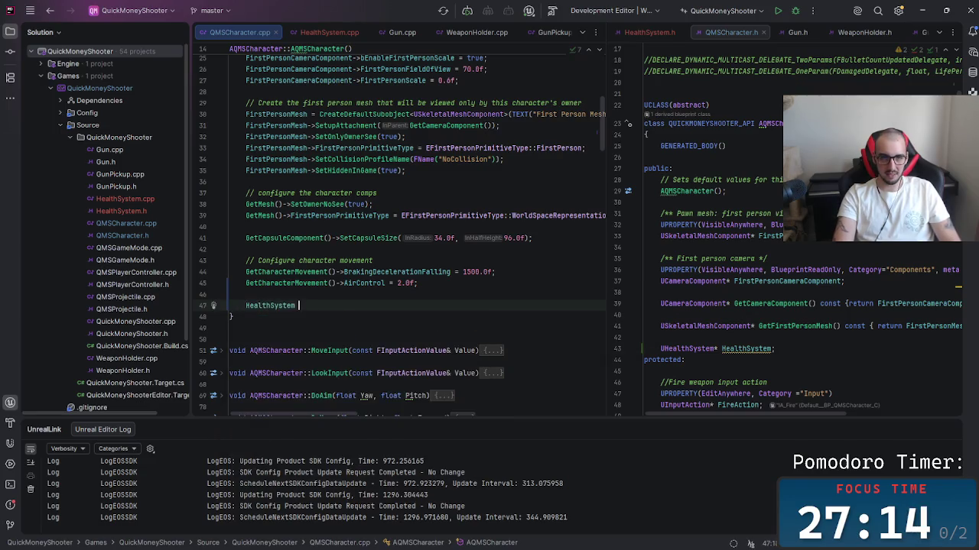
pyautogui.write('>')
pyautogui.press('BackSpace')
pyautogui.press('BackSpace')
pyautogui.press('BackSpace')
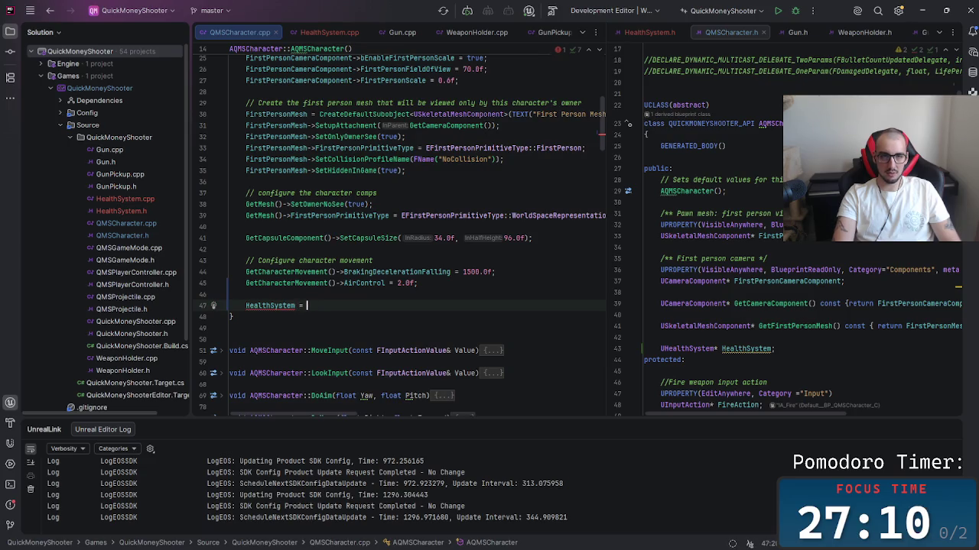
pyautogui.write('Create')
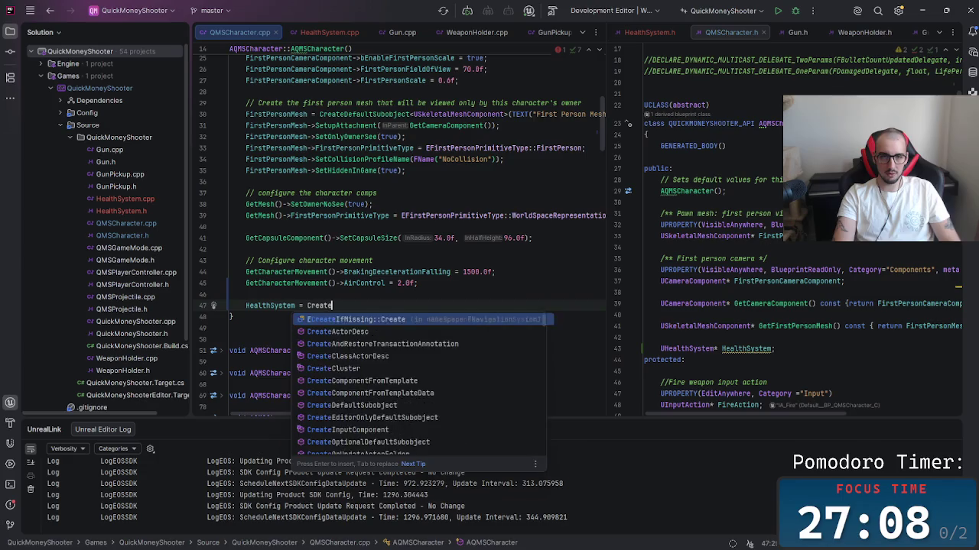
pyautogui.write('d')
pyautogui.press('BackSpace')
pyautogui.press('BackSpace')
pyautogui.write('De ')
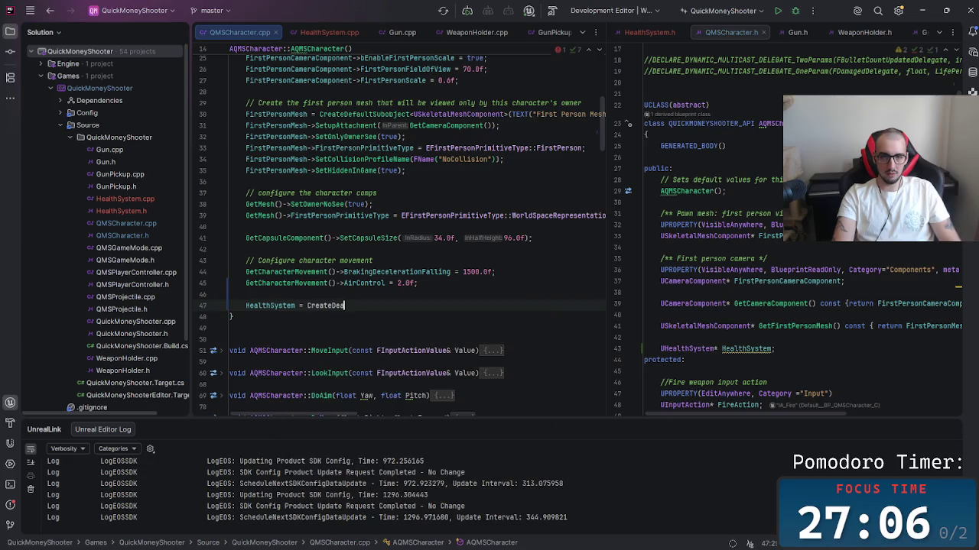
pyautogui.write('e')
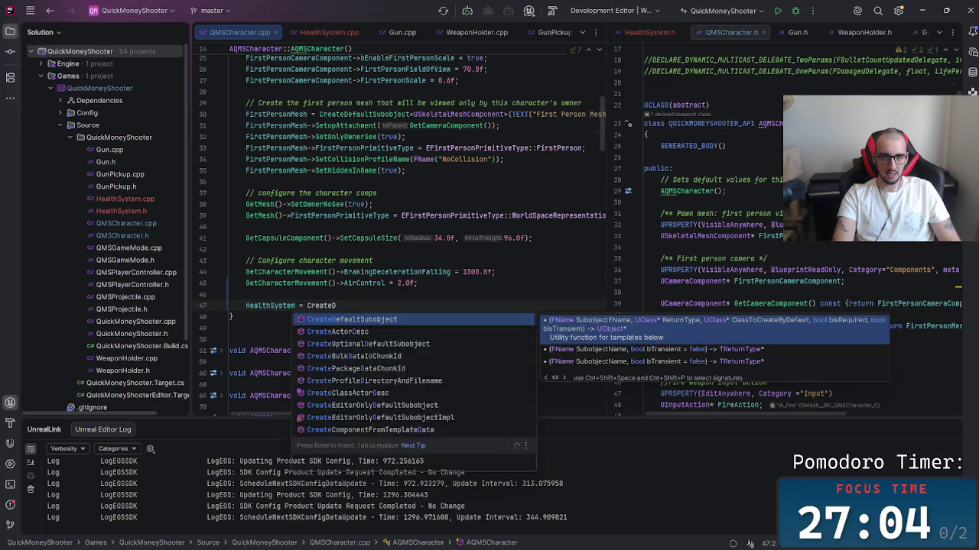
pyautogui.press('Return')
pyautogui.write('Un>(')
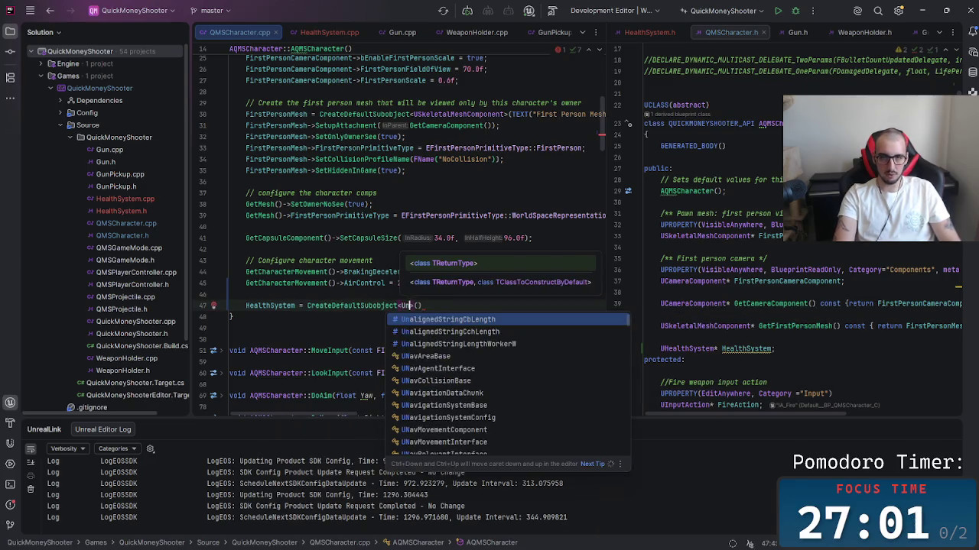
pyautogui.press('BackSpace')
pyautogui.write('Health')
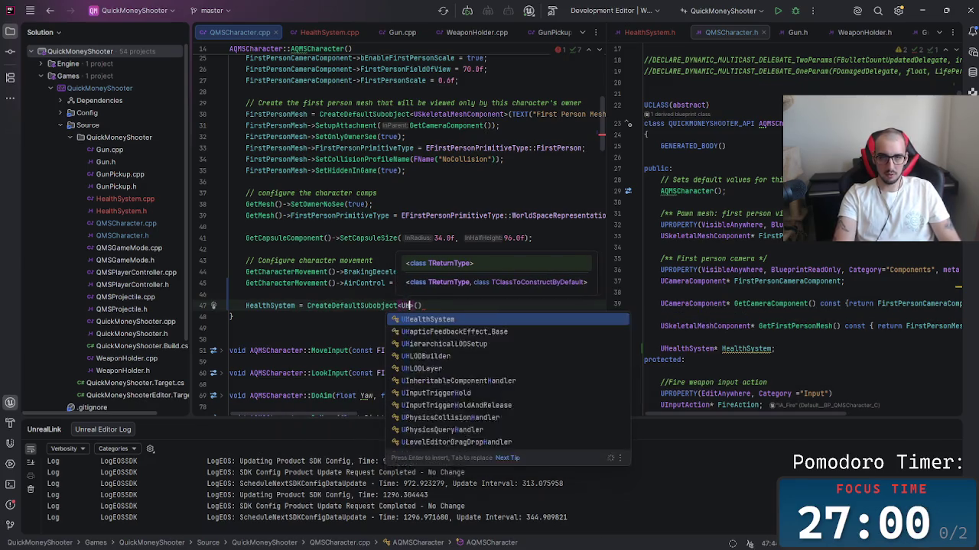
pyautogui.press('Return')
# Step: Finish the call with TEXT("Health System Component"); and remove the blank line before the closing brace
pyautogui.press('Right')
pyautogui.press('Right')
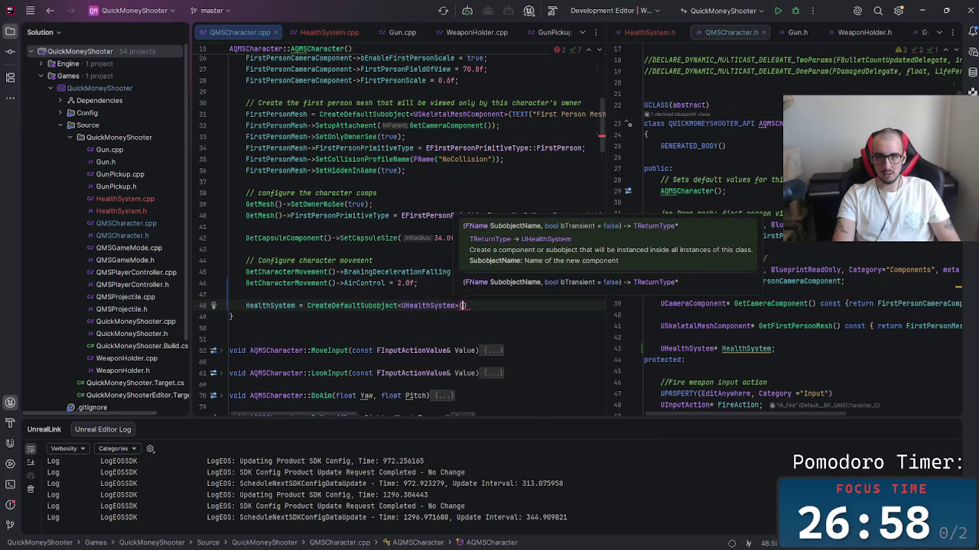
pyautogui.write('EXT(')
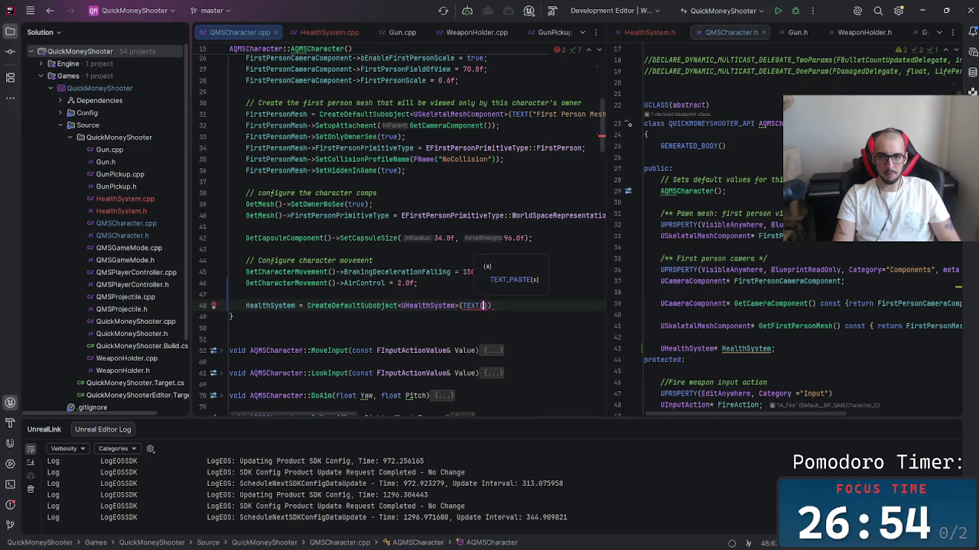
pyautogui.write('"')
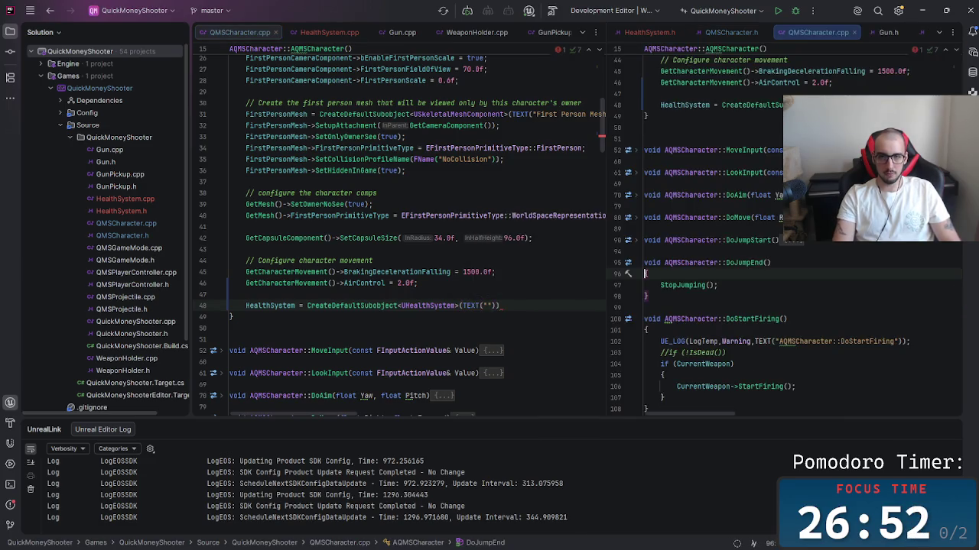
pyautogui.click(501, 306)
pyautogui.write(';')
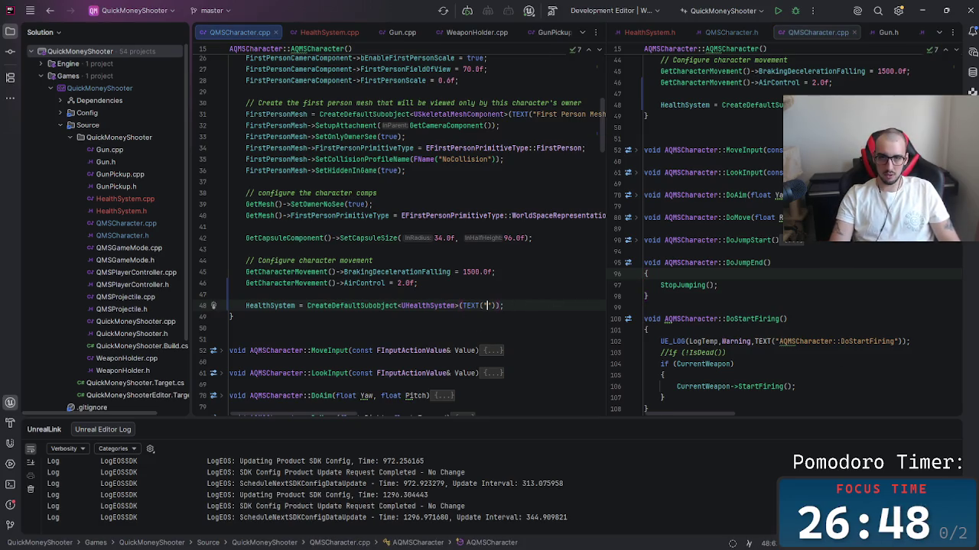
pyautogui.write('lth System')
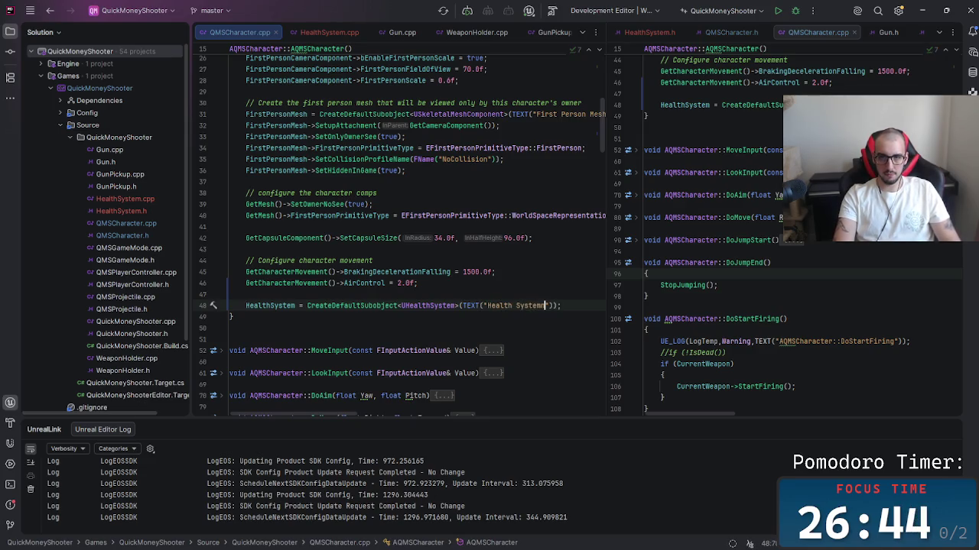
pyautogui.write(' pon')
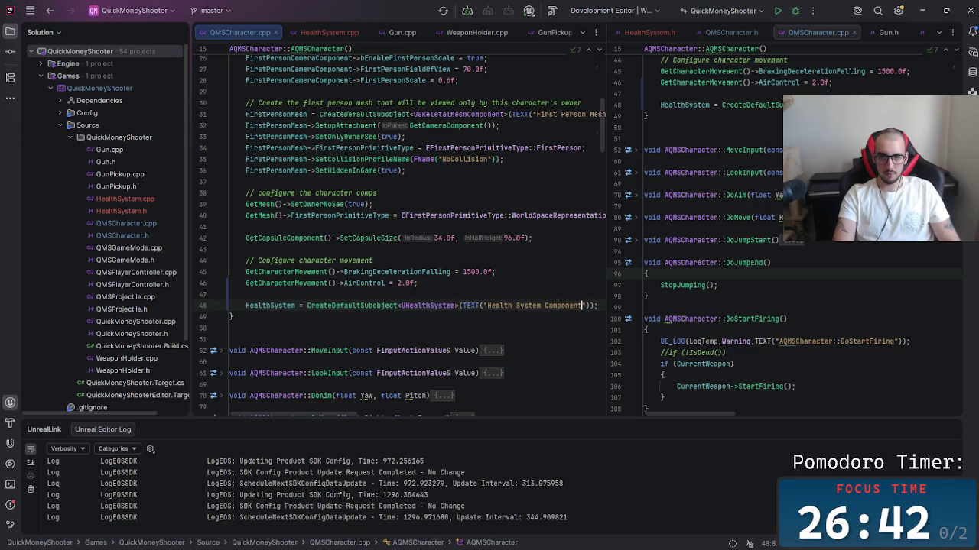
pyautogui.press('End')
pyautogui.press('Return')
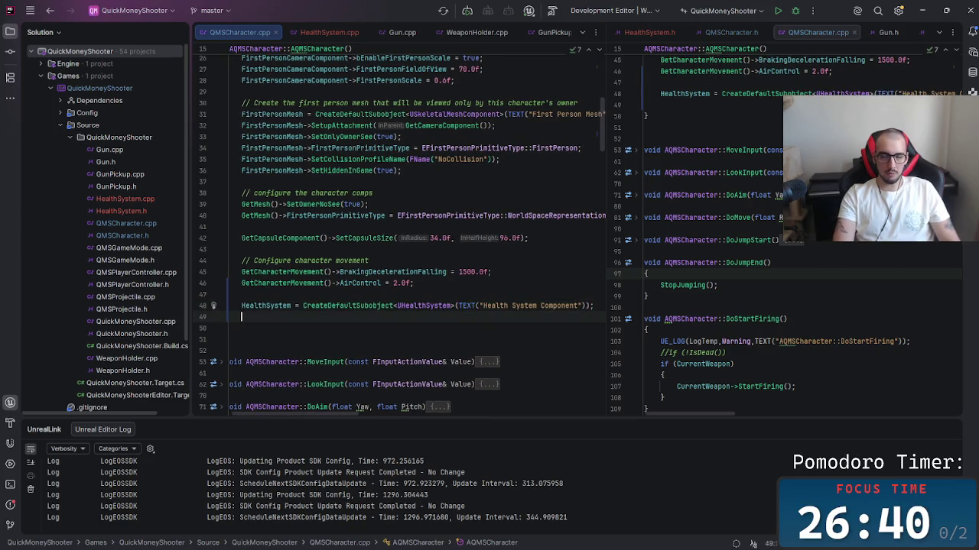
pyautogui.press('Delete')
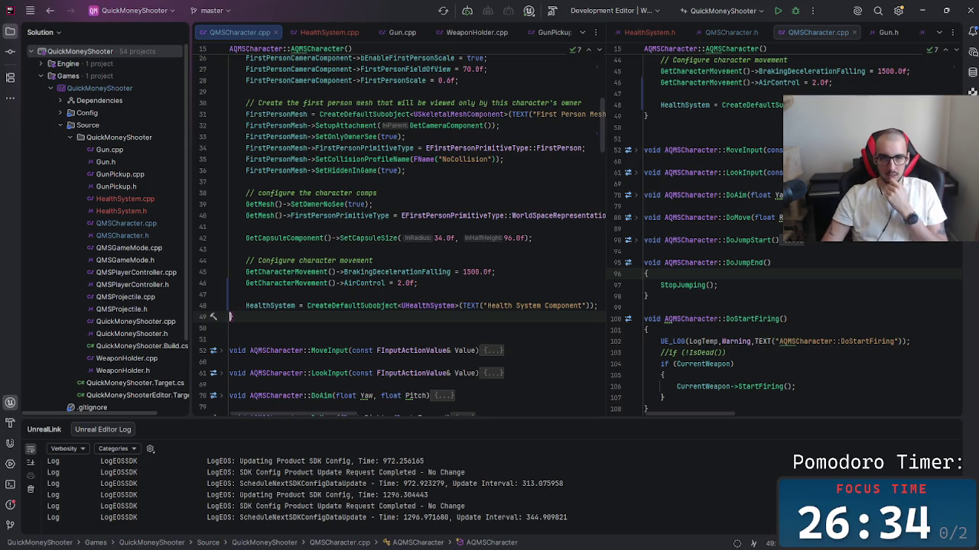
pyautogui.moveTo(598, 110)
pyautogui.mouseDown()
pyautogui.moveTo(585, 378)
pyautogui.moveTo(603, 130)
pyautogui.mouseUp()
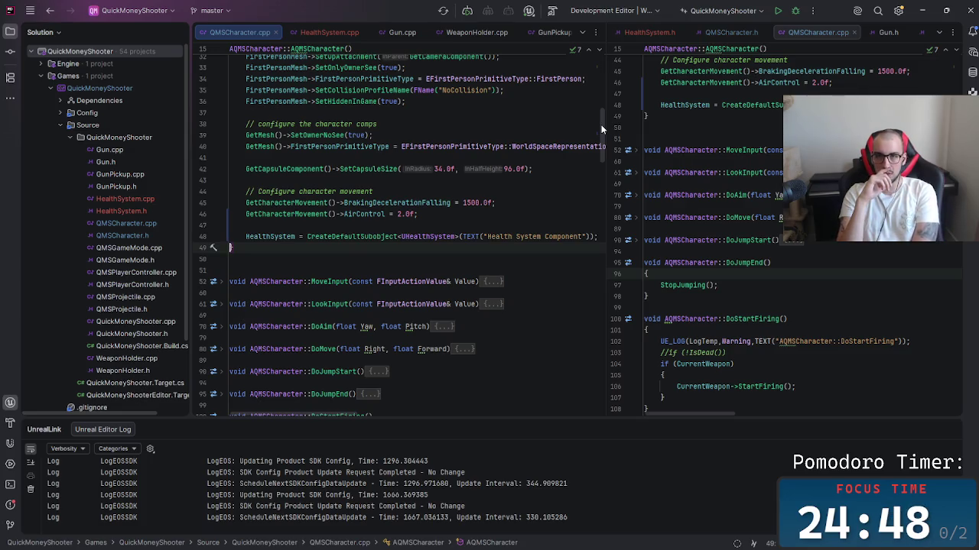
pyautogui.moveTo(428, 547)
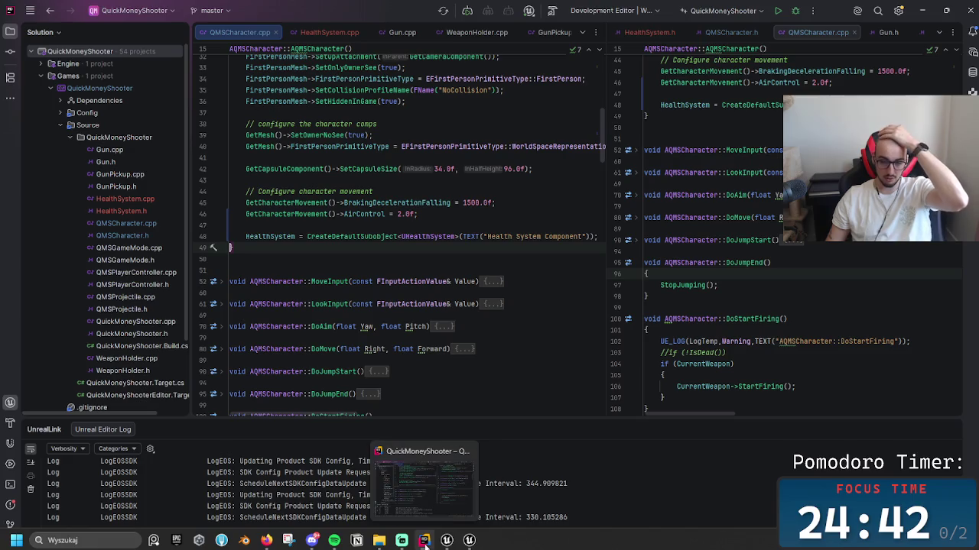
# Step: Dismiss Live Coding, close the Unreal Editor from its taskbar icon, and hide File Explorer
pyautogui.click(469, 541)
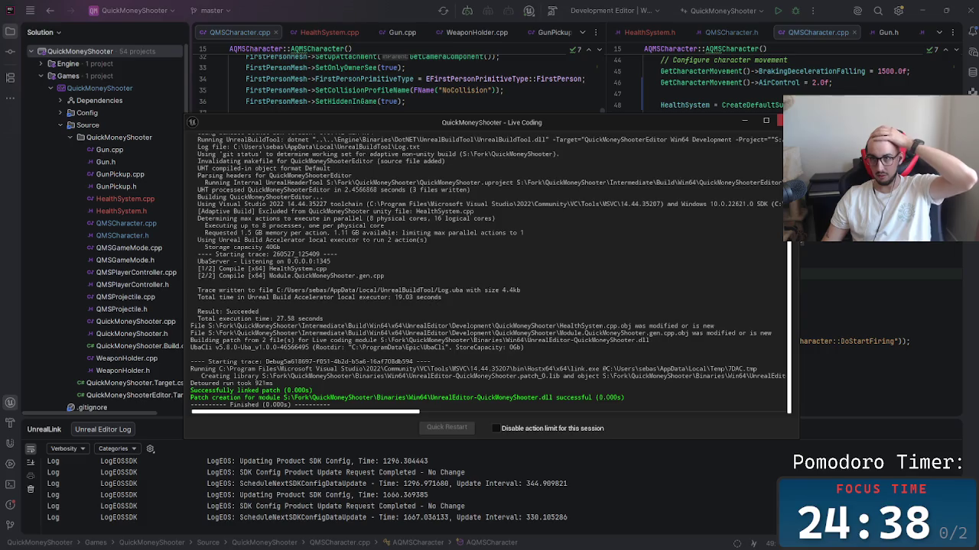
pyautogui.click(469, 540)
pyautogui.rightClick(445, 541)
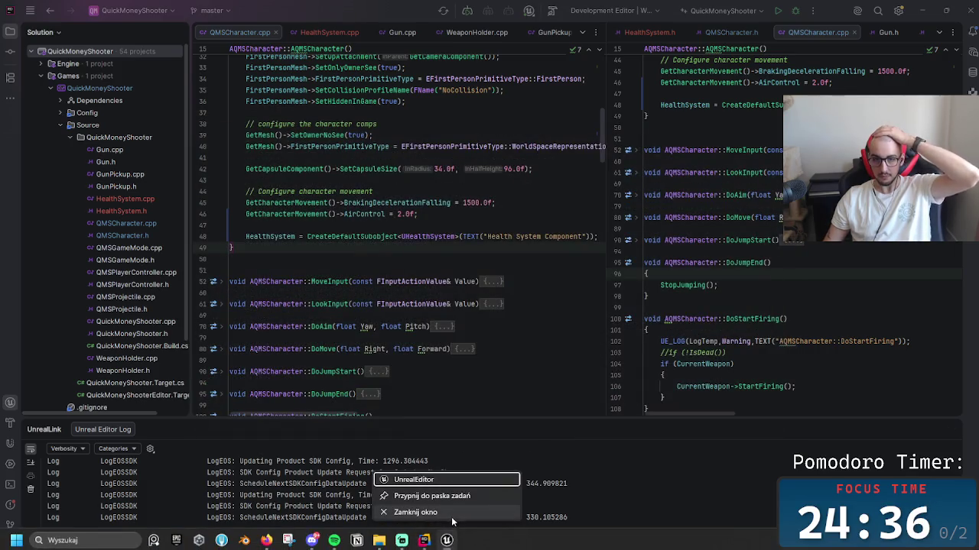
pyautogui.click(416, 539)
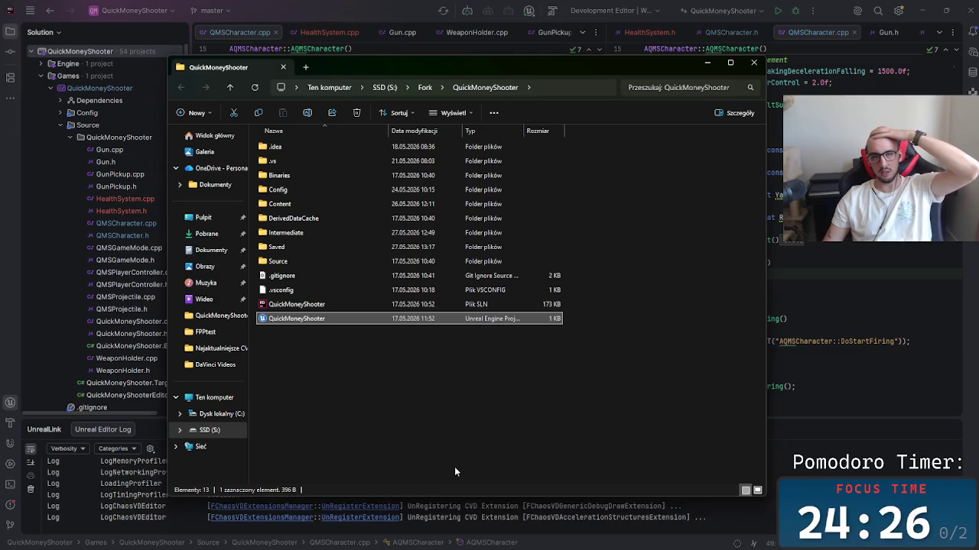
pyautogui.click(710, 67)
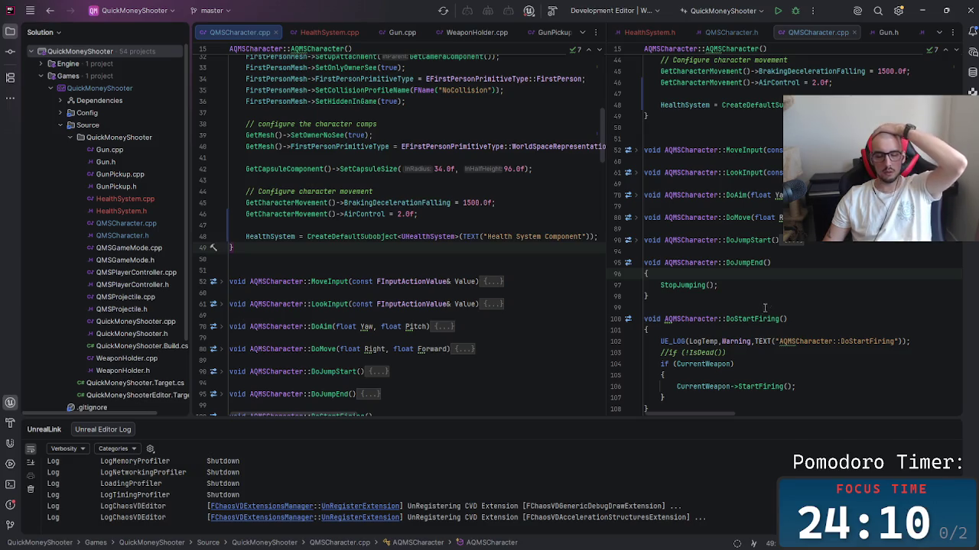
pyautogui.moveTo(755, 323)
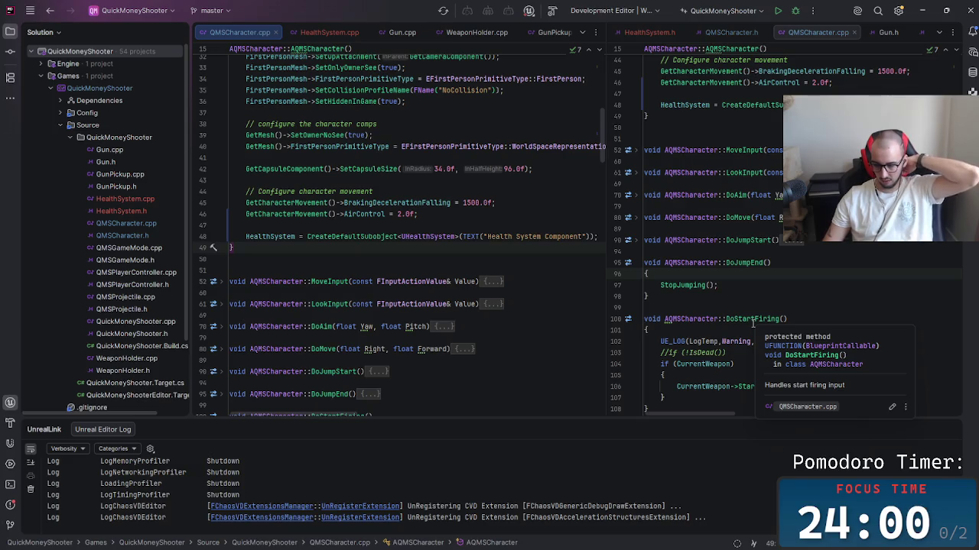
# Step: Scroll to the top of QMSCharacter.cpp and check the #include "HealthSystem.h" line
pyautogui.moveTo(252, 157)
pyautogui.mouseDown()
pyautogui.moveTo(253, 270)
pyautogui.moveTo(478, 304)
pyautogui.mouseUp()
pyautogui.scroll(10, 484, 327)
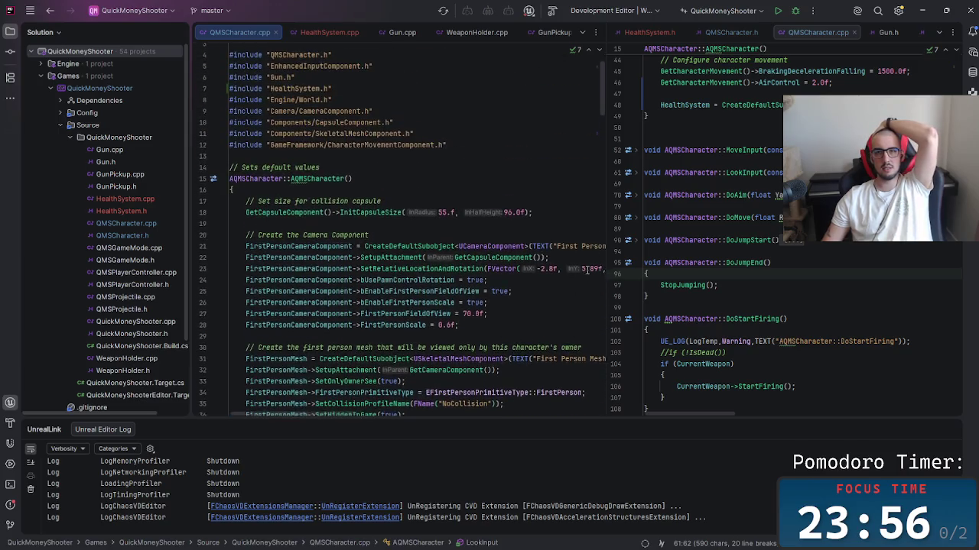
pyautogui.scroll(1, 602, 106)
pyautogui.moveTo(229, 77)
pyautogui.mouseDown()
pyautogui.moveTo(336, 118)
pyautogui.moveTo(459, 353)
pyautogui.mouseUp()
pyautogui.click(504, 285)
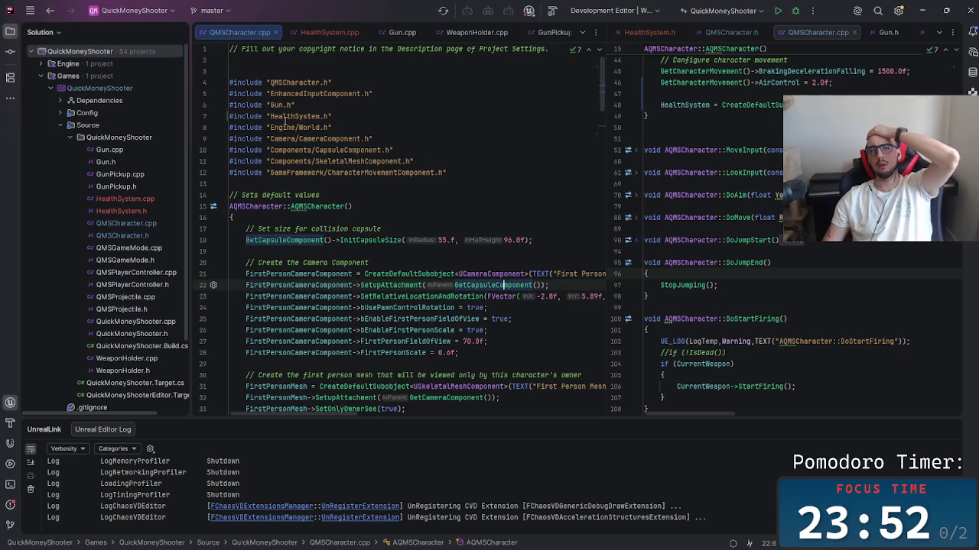
pyautogui.click(336, 116)
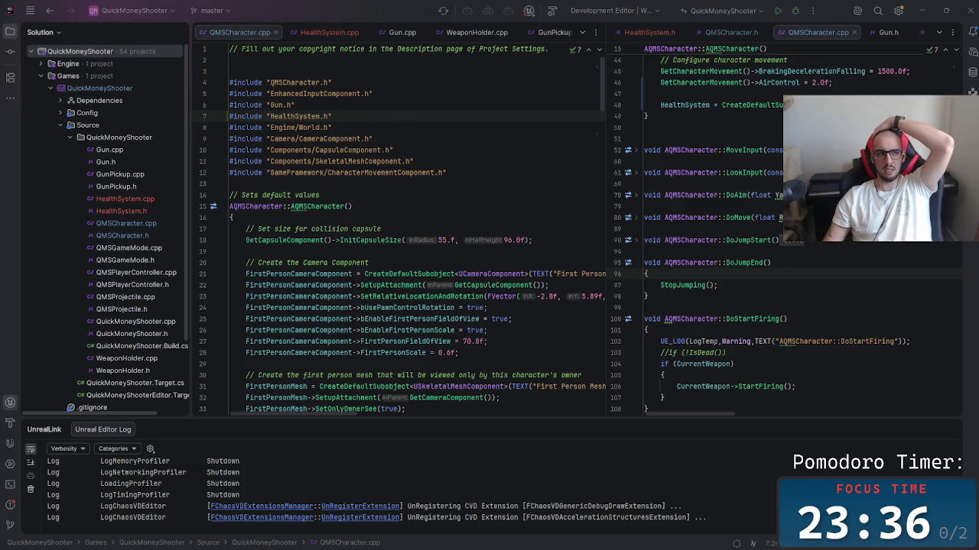
pyautogui.click(549, 14)
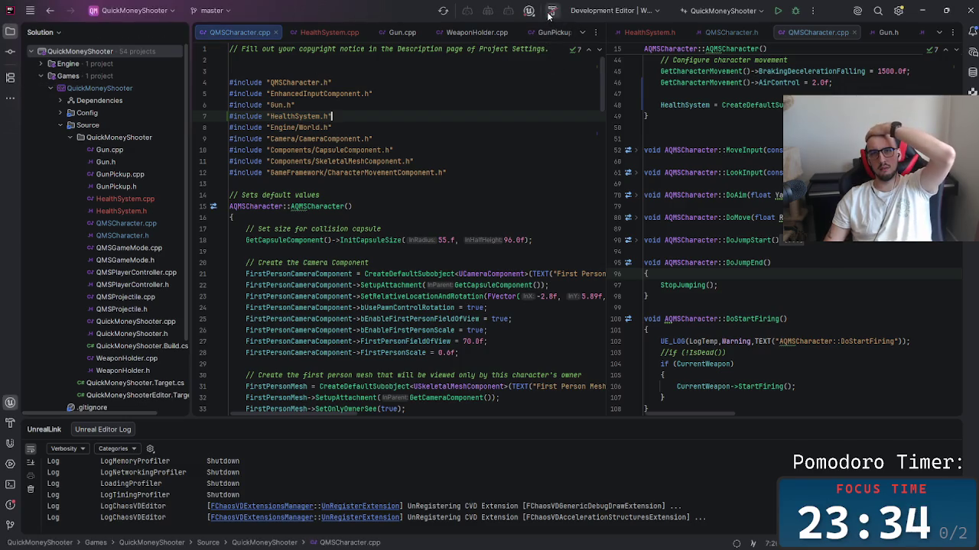
# Step: Build the QuickMoneyShooter project and read the Build Output until it reports 'Result: Succeeded'
pyautogui.click(550, 14)
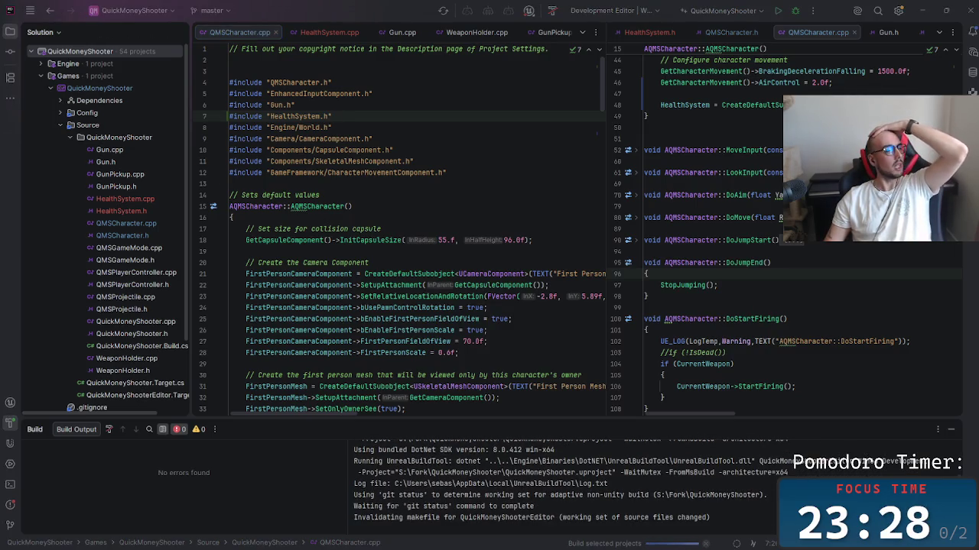
pyautogui.moveTo(447, 424); pyautogui.dragTo(447, 263)
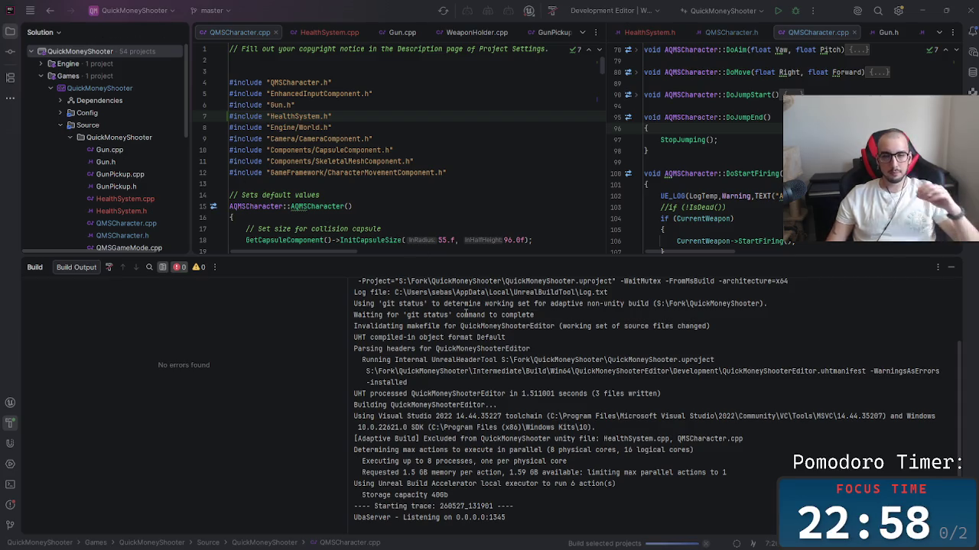
pyautogui.click(521, 393)
pyautogui.click(509, 524)
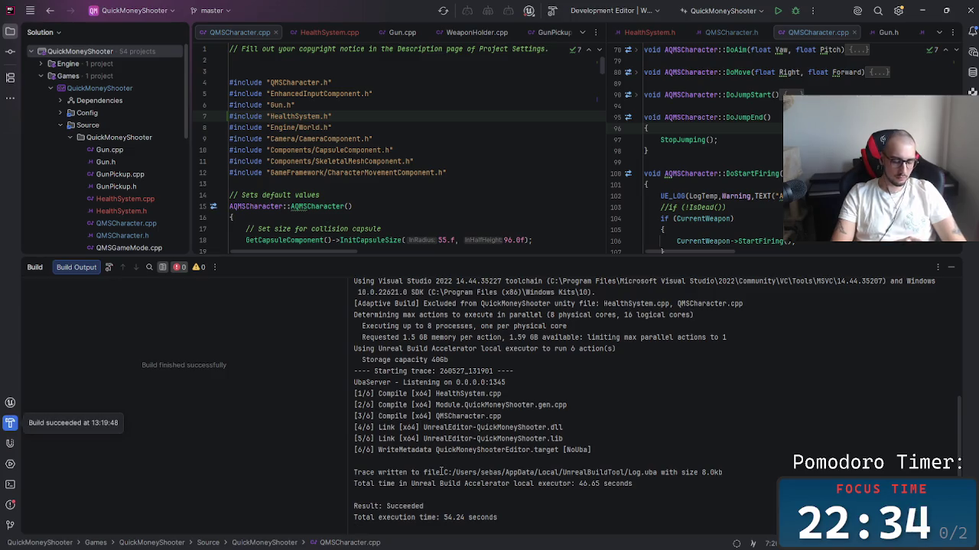
pyautogui.hotkey('alt', 'Tab')
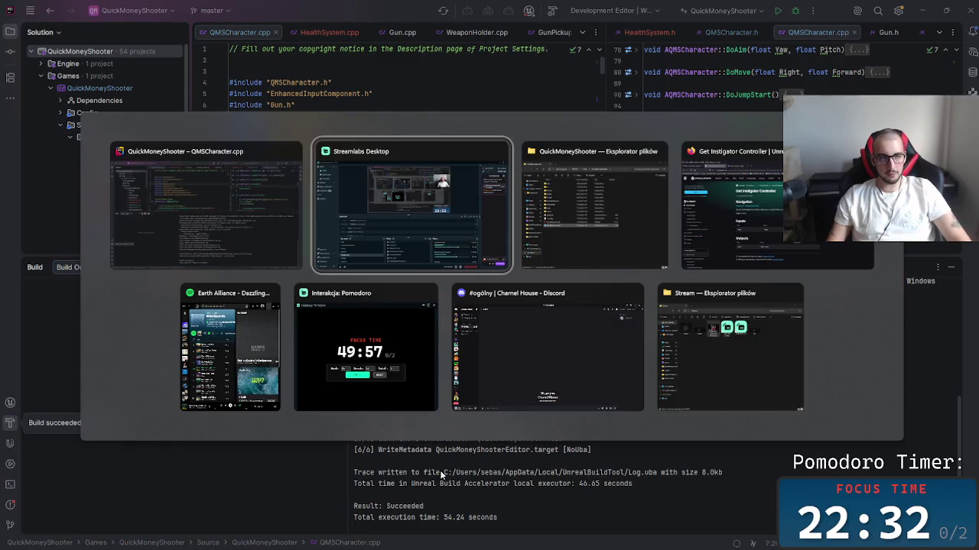
# Step: Close the Stream folder and Discord windows from the Alt+Tab switcher
pyautogui.press('Tab')
pyautogui.press('Tab')
pyautogui.press('Escape')
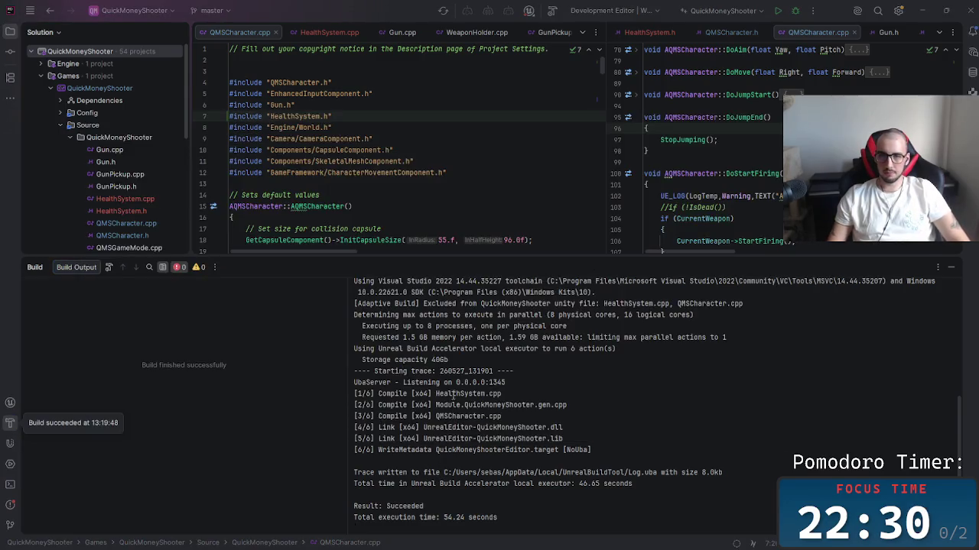
pyautogui.hotkey('alt', 'Tab')
pyautogui.press('Tab')
pyautogui.press('Tab')
pyautogui.press('Tab')
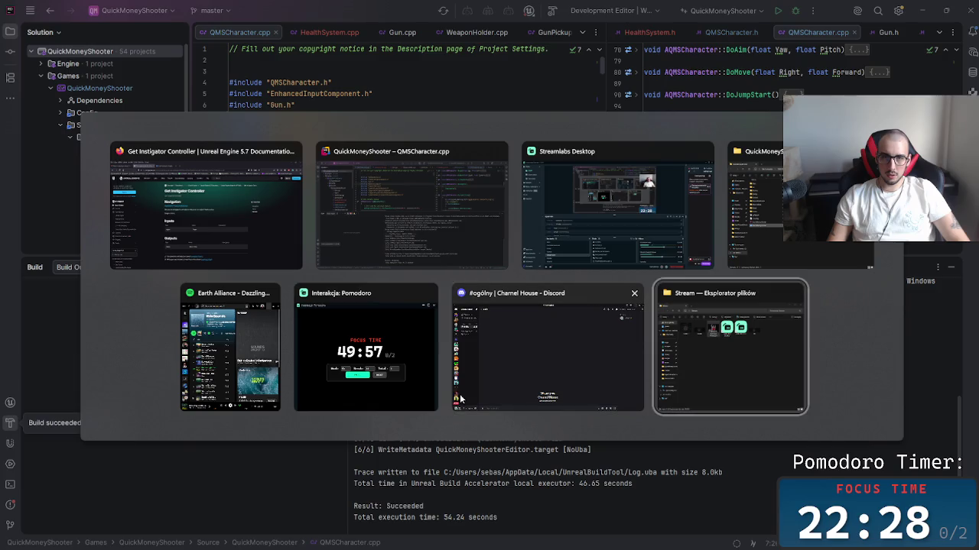
pyautogui.press('Tab')
pyautogui.press('Tab')
pyautogui.press('Tab')
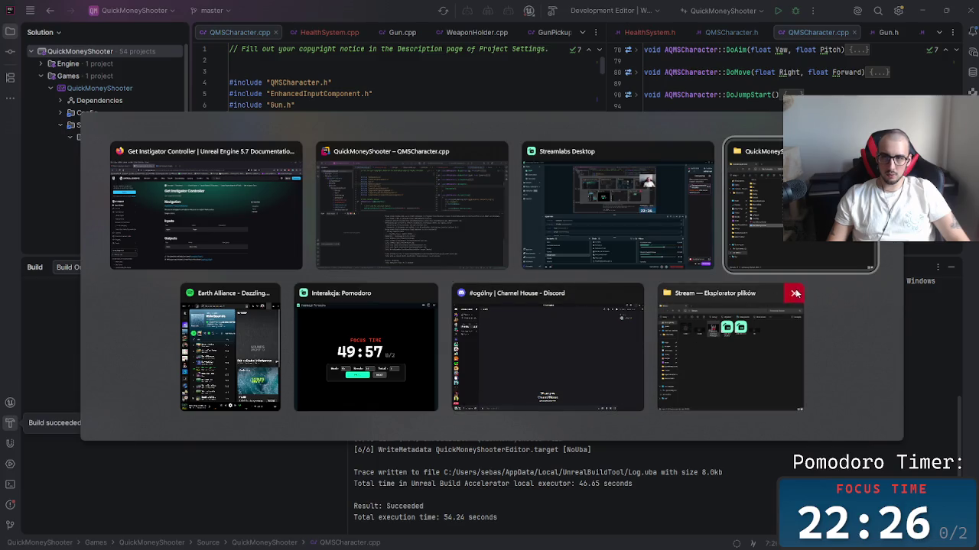
pyautogui.click(796, 294)
pyautogui.click(714, 294)
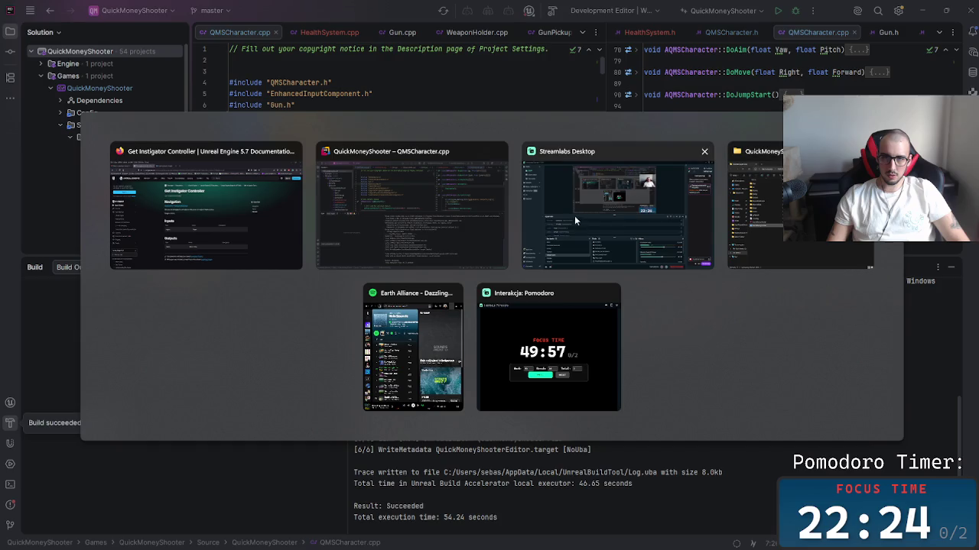
# Step: Launch QuickMoneyShooter.uproject from the project folder and return to Rider while it loads
pyautogui.click(764, 206)
pyautogui.doubleClick(317, 320)
pyautogui.click(491, 385)
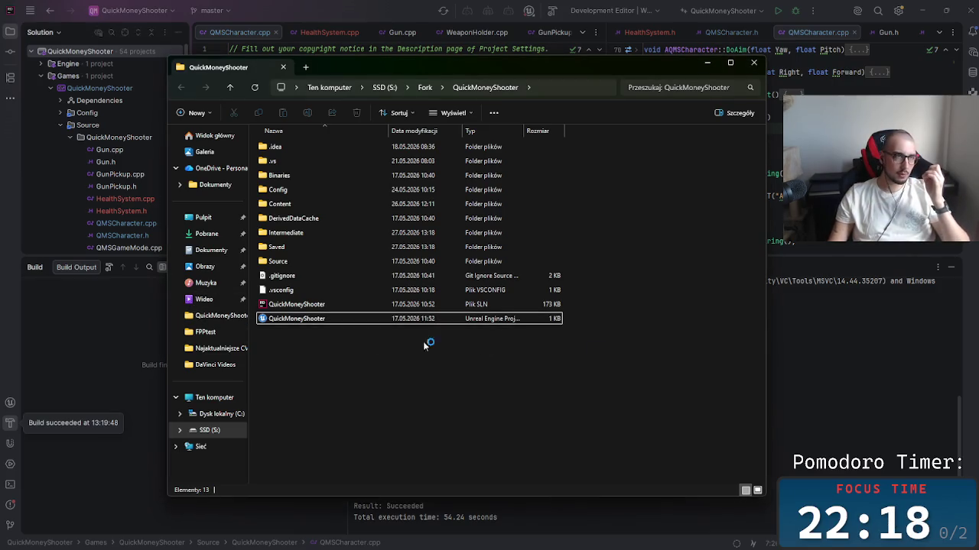
pyautogui.hotkey('alt', 'Tab')
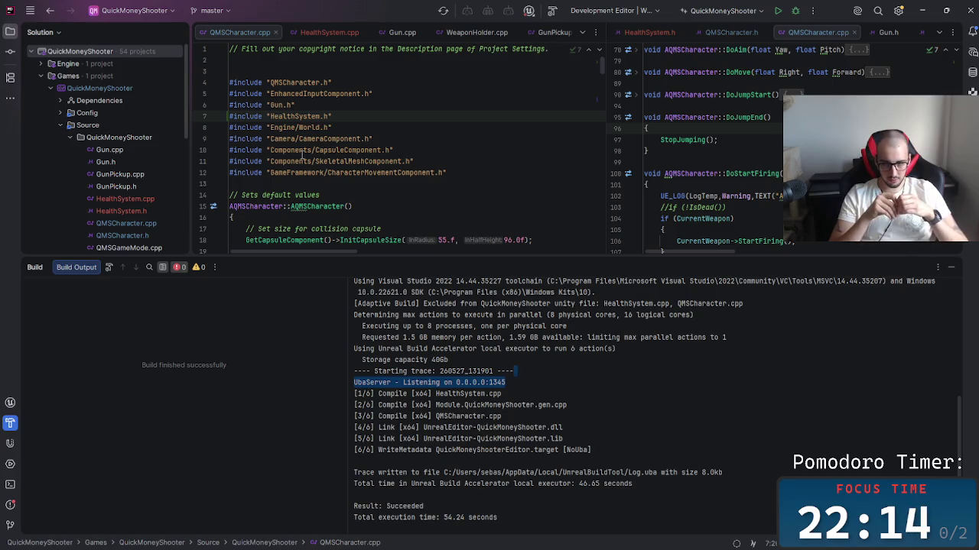
pyautogui.press('Return')
pyautogui.press('Tab')
pyautogui.press('Tab')
pyautogui.press('Tab')
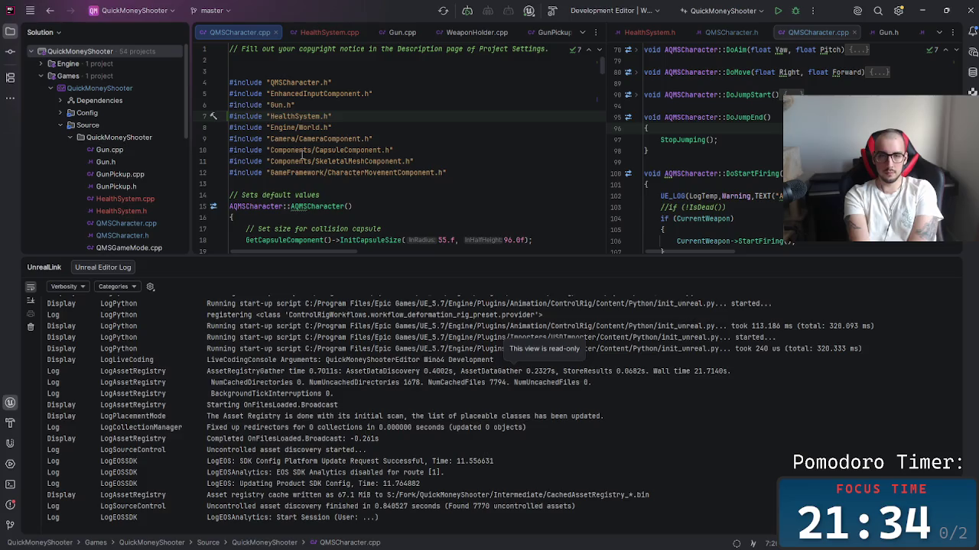
# Step: Once the startup log shows the Asset Registry scan finished, switch to the Unreal Editor
pyautogui.hotkey('alt', 'Tab')
pyautogui.hotkey('alt', 'Tab')
pyautogui.hotkey('alt', 'Tab')
pyautogui.hotkey('alt', 'Tab')
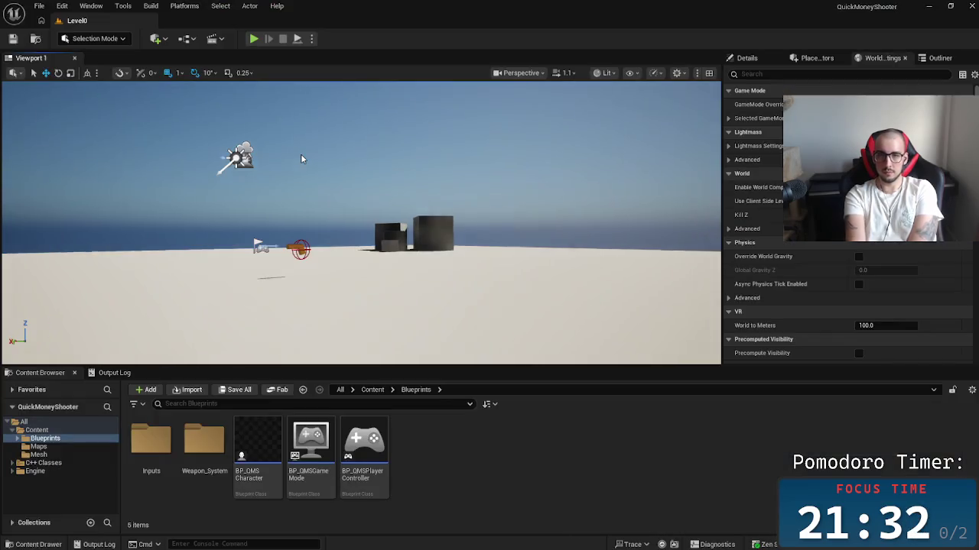
# Step: Open BP_QMSCharacter from the Content Browser in the full Blueprint editor
pyautogui.click(261, 458)
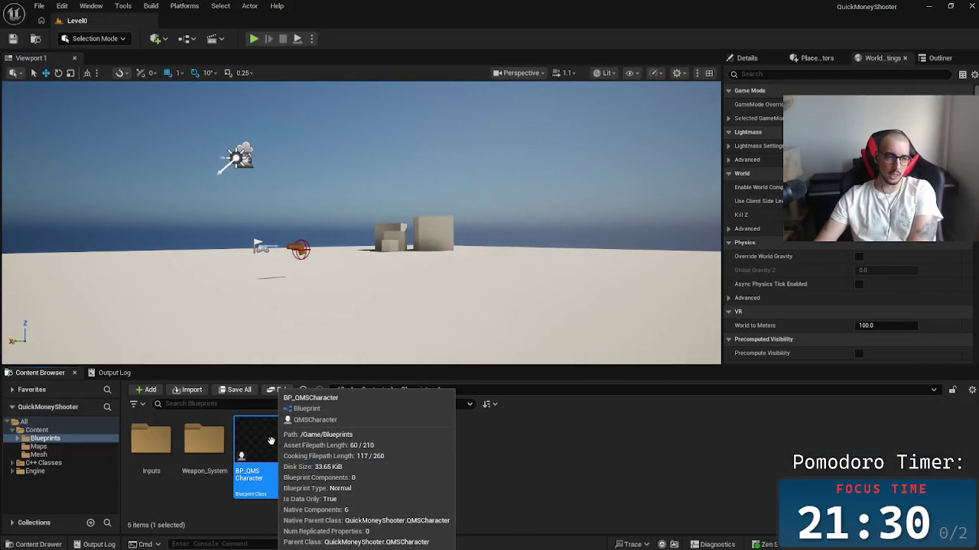
pyautogui.doubleClick(277, 452)
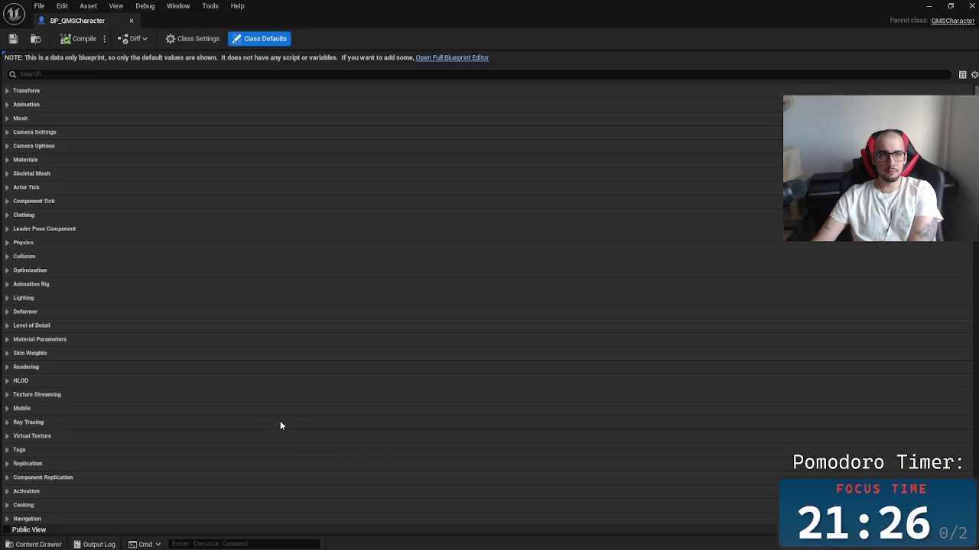
pyautogui.click(474, 58)
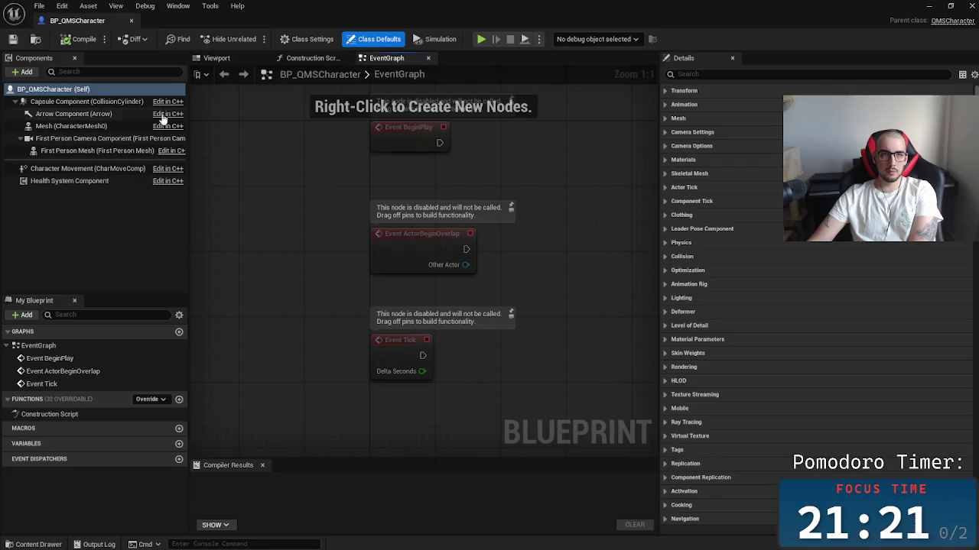
# Step: Inspect the components, selecting the Health System Component, then view the class defaults
pyautogui.click(76, 151)
pyautogui.click(84, 181)
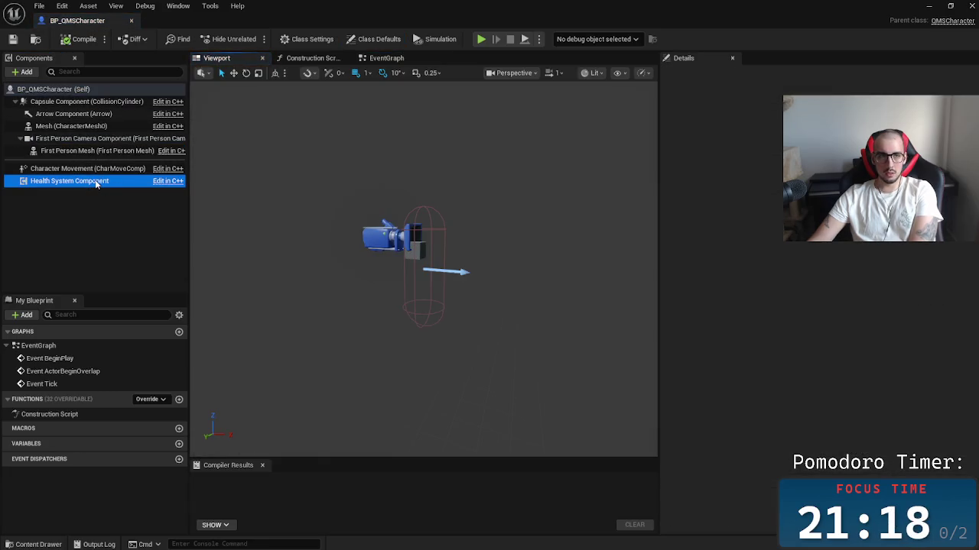
pyautogui.click(103, 197)
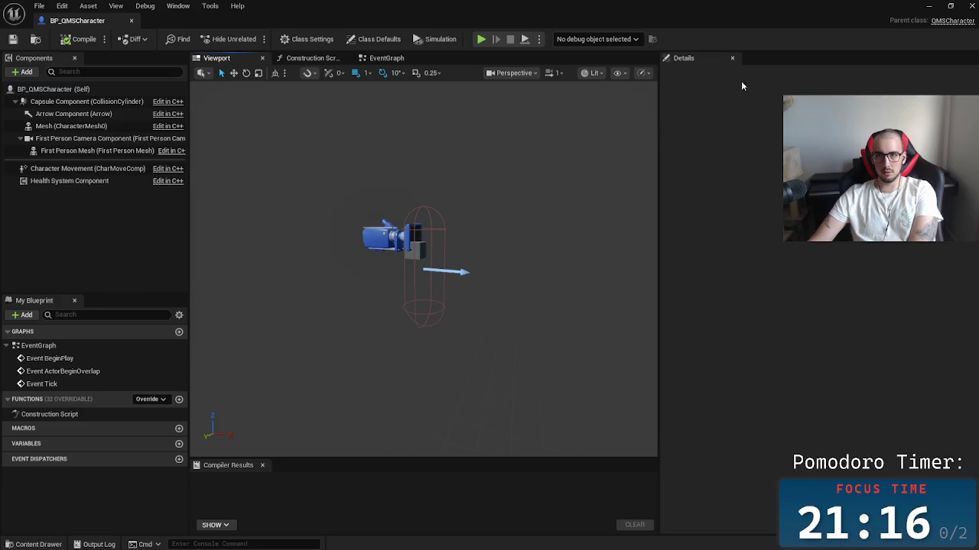
pyautogui.click(88, 181)
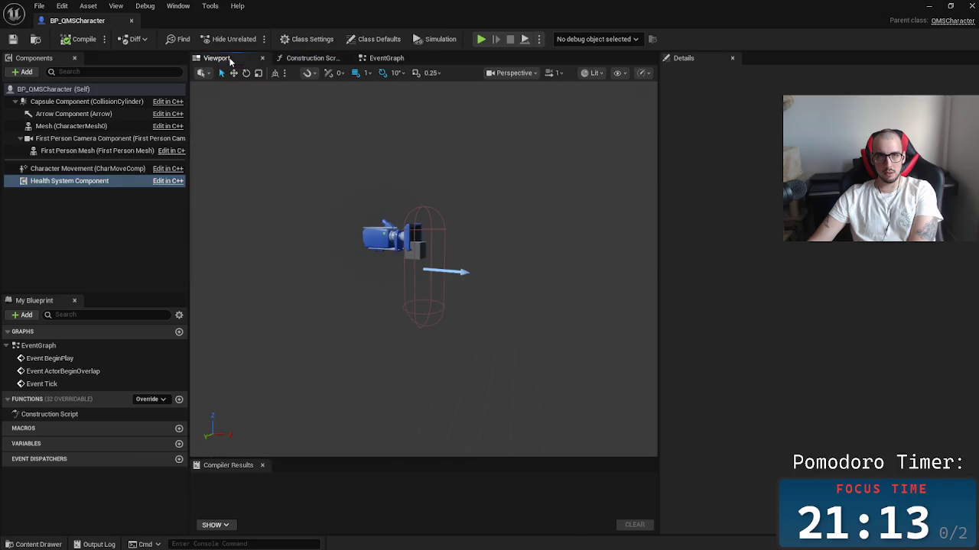
pyautogui.click(129, 185)
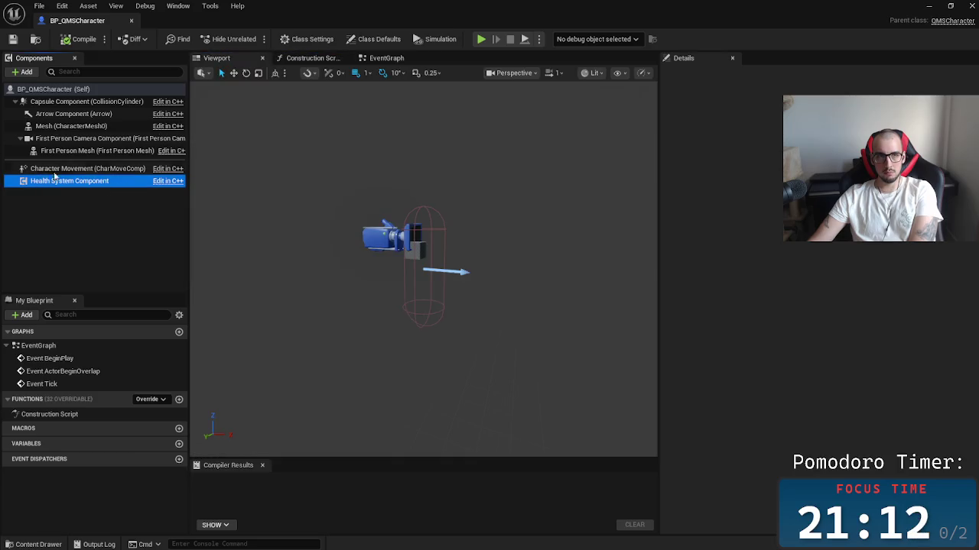
pyautogui.click(87, 168)
pyautogui.click(87, 101)
pyautogui.click(53, 89)
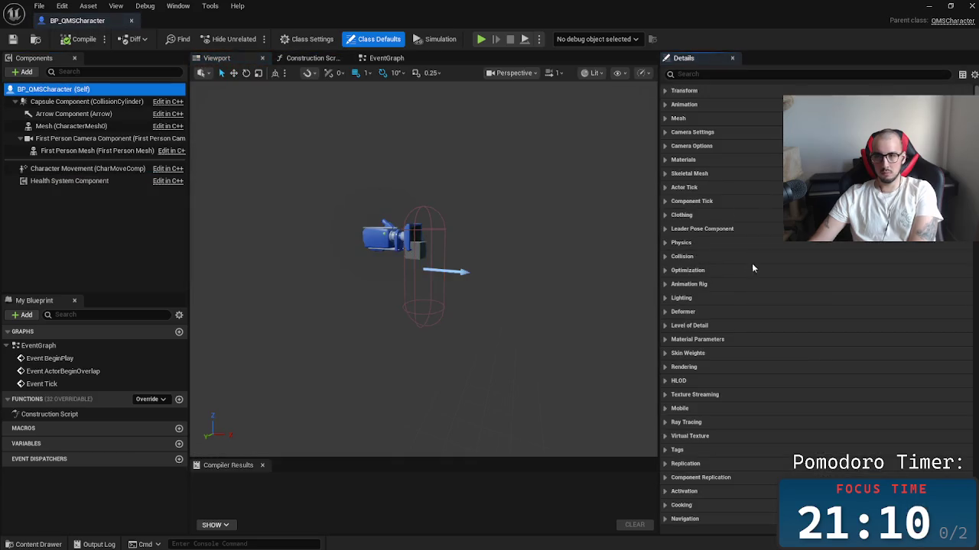
pyautogui.scroll(-10, 752, 268)
pyautogui.scroll(5, 752, 269)
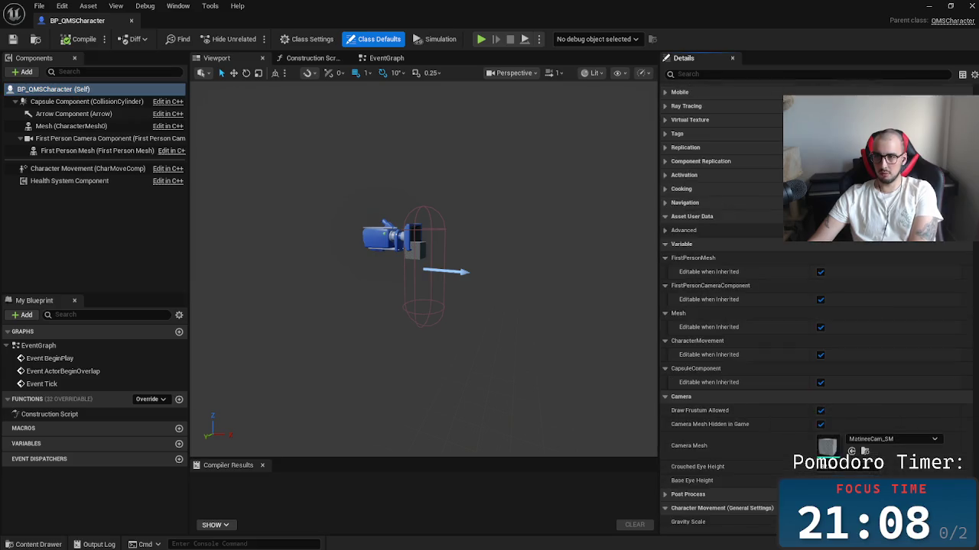
pyautogui.scroll(-15, 816, 306)
pyautogui.scroll(-5, 816, 306)
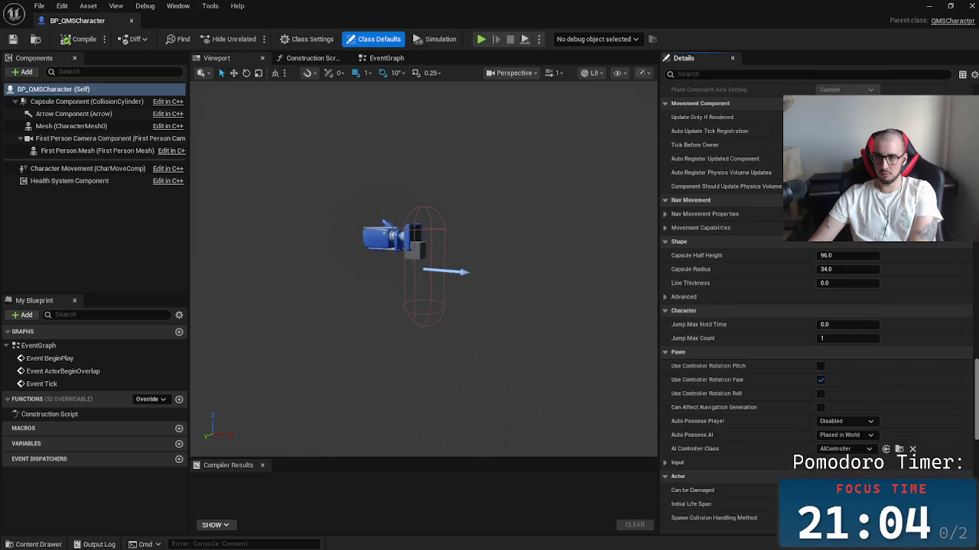
pyautogui.scroll(-10, 831, 464)
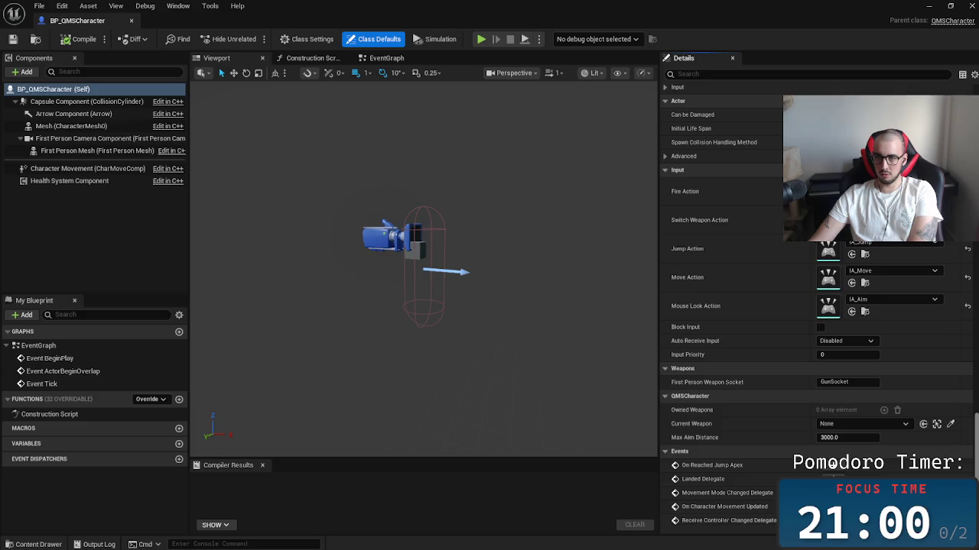
pyautogui.scroll(-4, 832, 464)
pyautogui.scroll(6, 832, 464)
pyautogui.scroll(-6, 832, 463)
pyautogui.scroll(5, 832, 462)
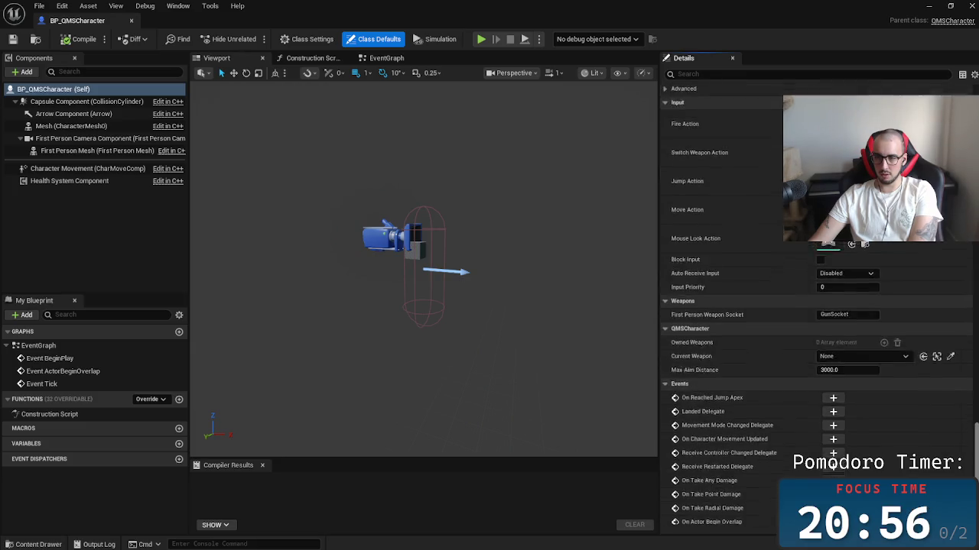
pyautogui.scroll(1, 846, 454)
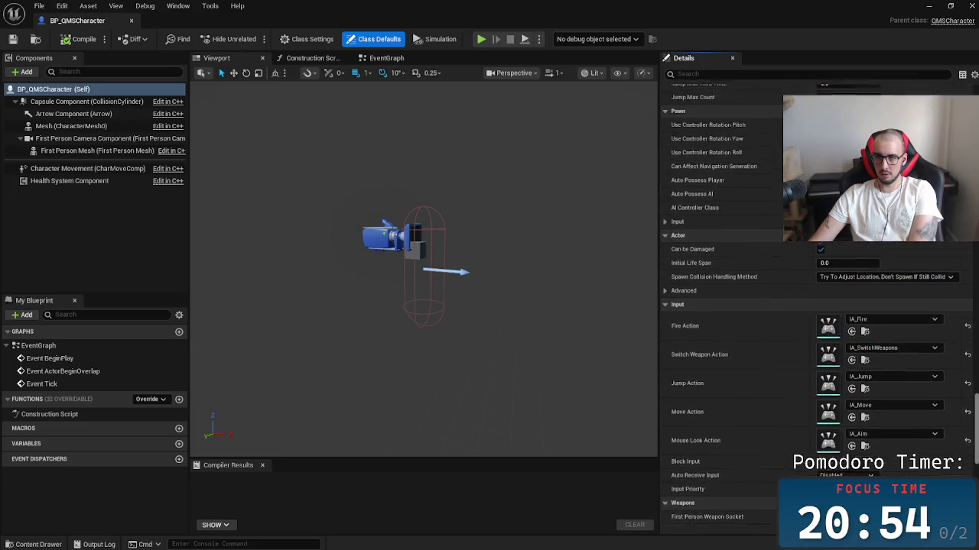
pyautogui.scroll(2, 847, 454)
pyautogui.scroll(6, 819, 306)
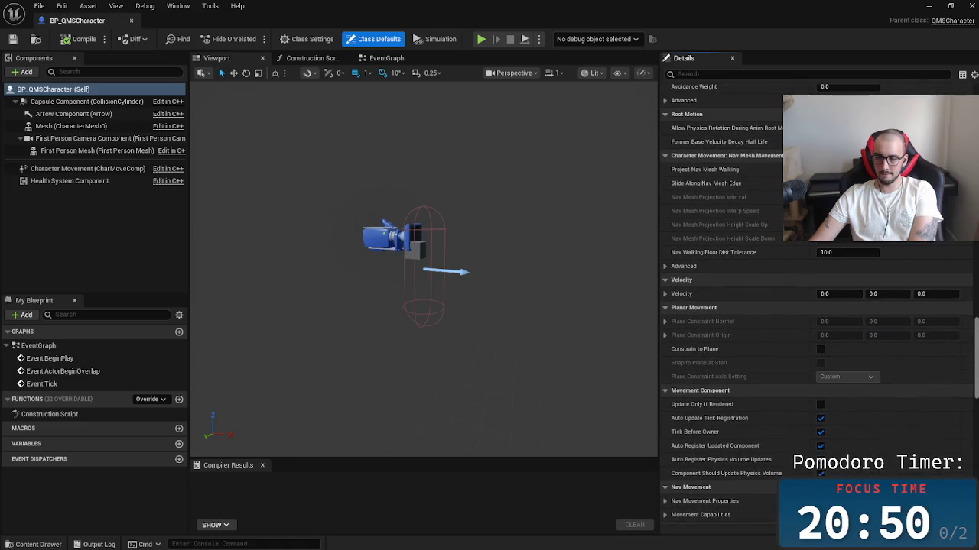
pyautogui.scroll(3, 818, 306)
pyautogui.scroll(3, 977, 351)
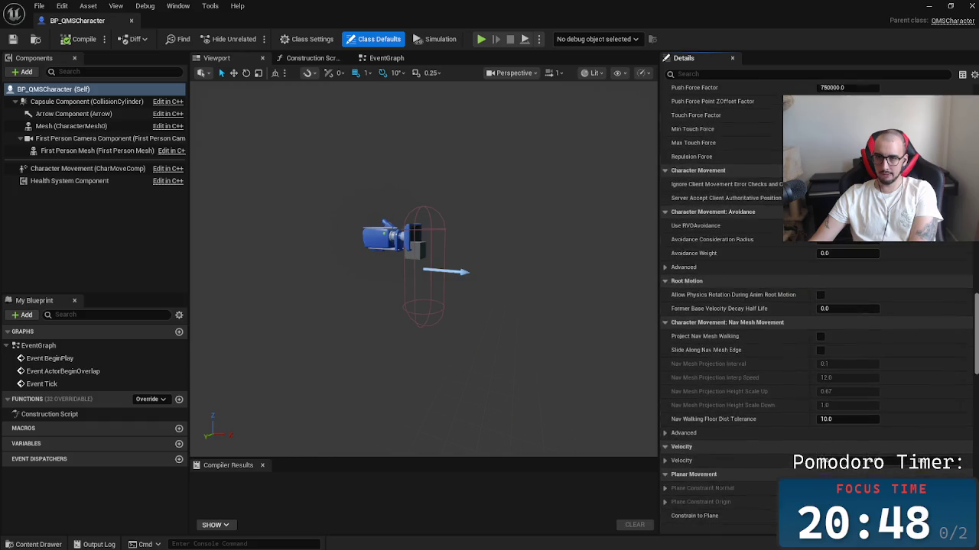
pyautogui.moveTo(976, 351); pyautogui.dragTo(974, 100)
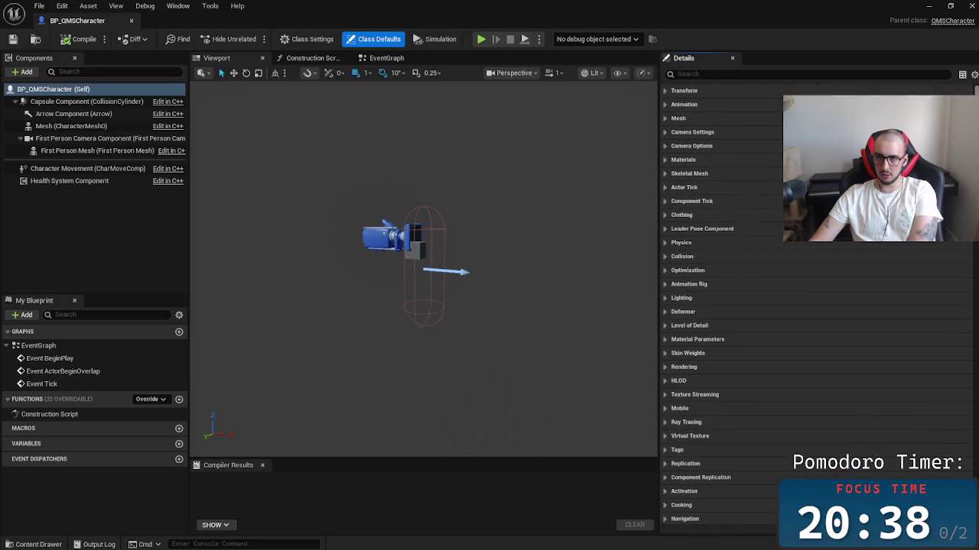
pyautogui.scroll(-5, 816, 305)
pyautogui.scroll(-8, 817, 306)
pyautogui.click(99, 169)
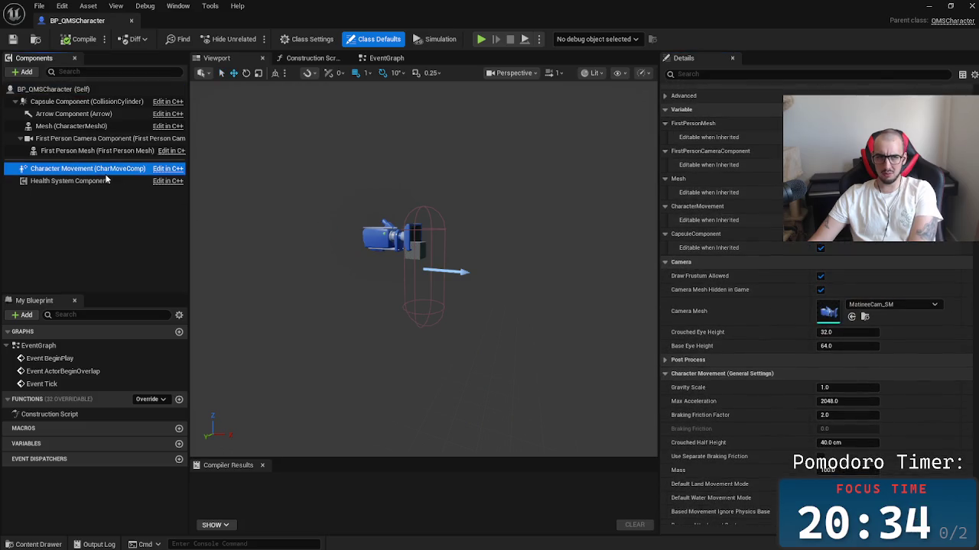
pyautogui.click(107, 180)
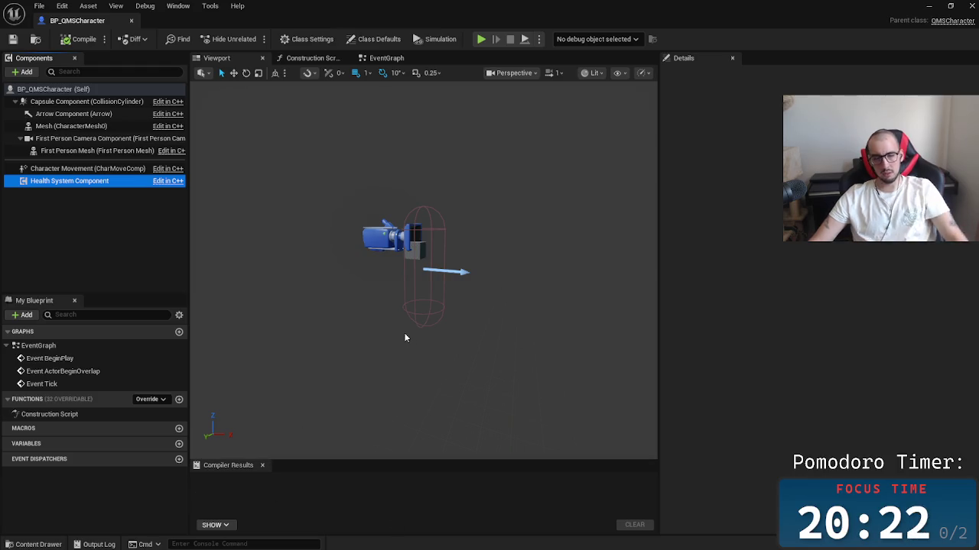
pyautogui.hotkey('alt', 'Tab')
# Step: In Rider, close the duplicate QMSCharacter.cpp view and collapse the log panel
pyautogui.click(618, 211)
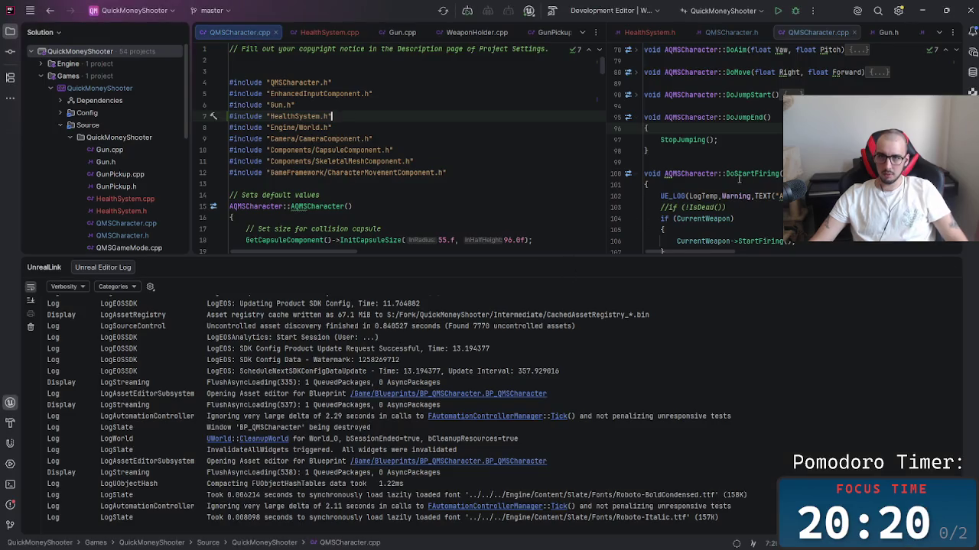
pyautogui.scroll(15, 738, 184)
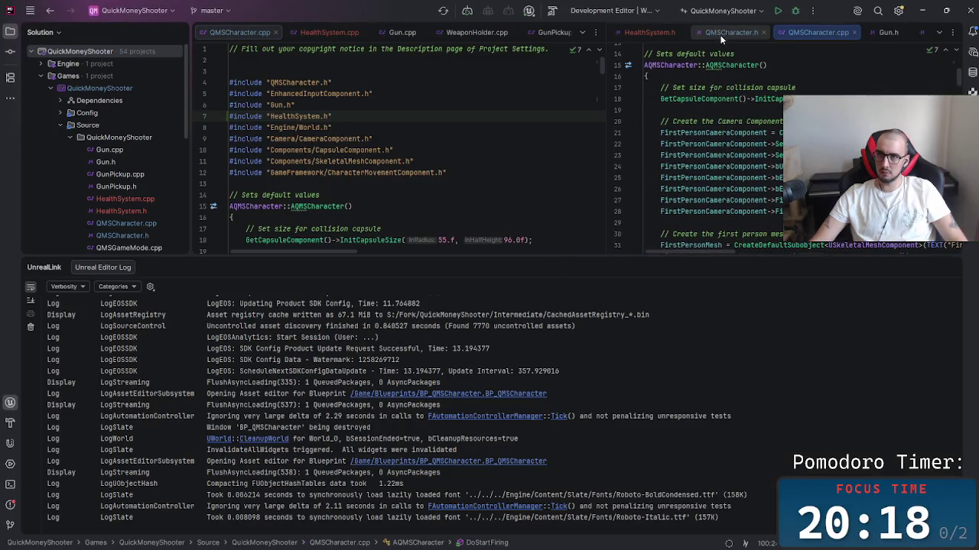
pyautogui.click(854, 33)
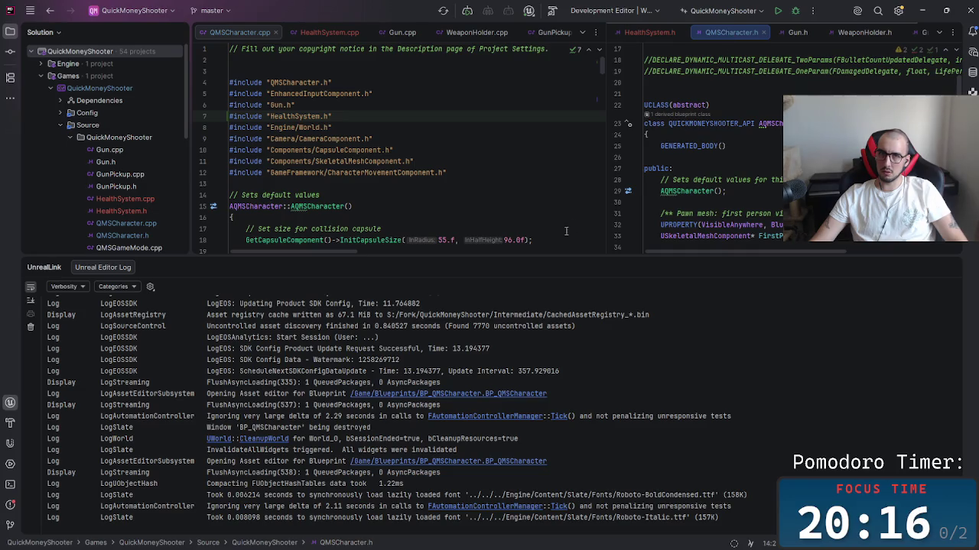
pyautogui.moveTo(556, 256)
pyautogui.mouseDown()
pyautogui.moveTo(627, 535)
pyautogui.moveTo(632, 476)
pyautogui.mouseUp()
# Step: Add UPROPERTY(EditAnywhere) above the UHealthSystem* HealthSystem member in QMSCharacter.h
pyautogui.click(823, 338)
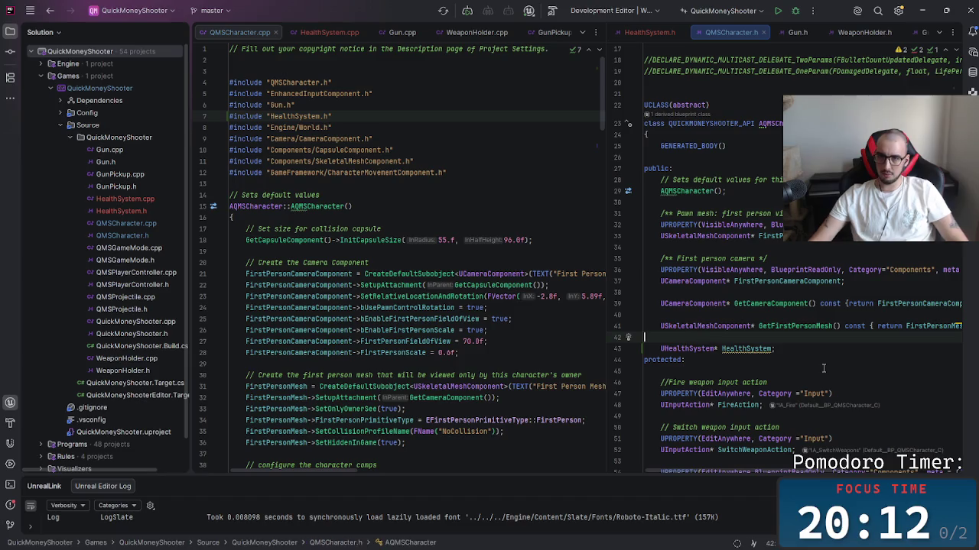
pyautogui.press('Return')
pyautogui.write('YPO')
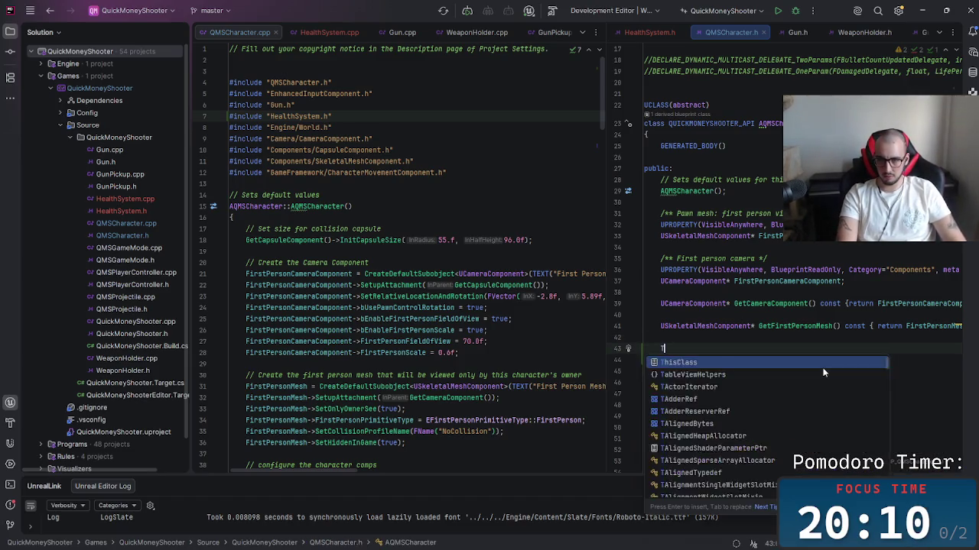
pyautogui.press('BackSpace')
pyautogui.write('UP')
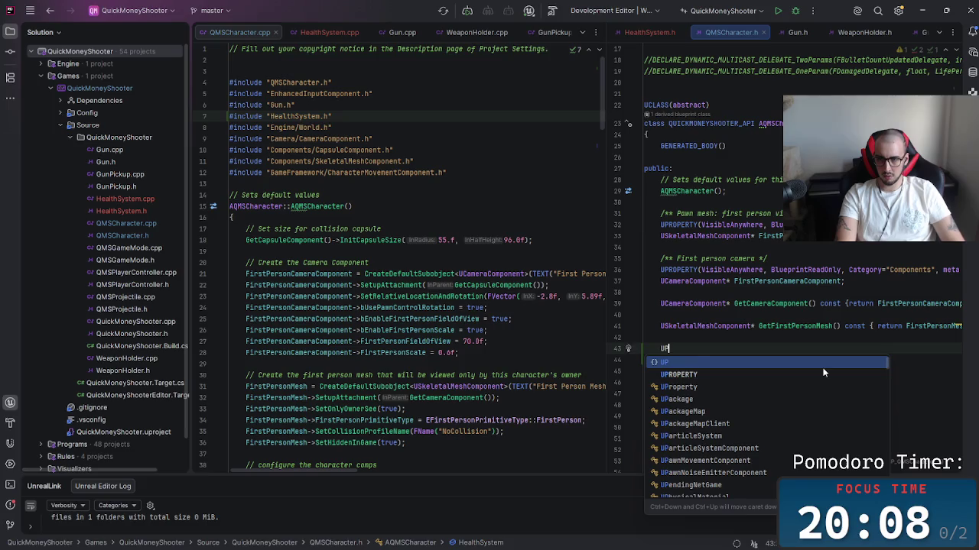
pyautogui.write('ROPERTY (ED')
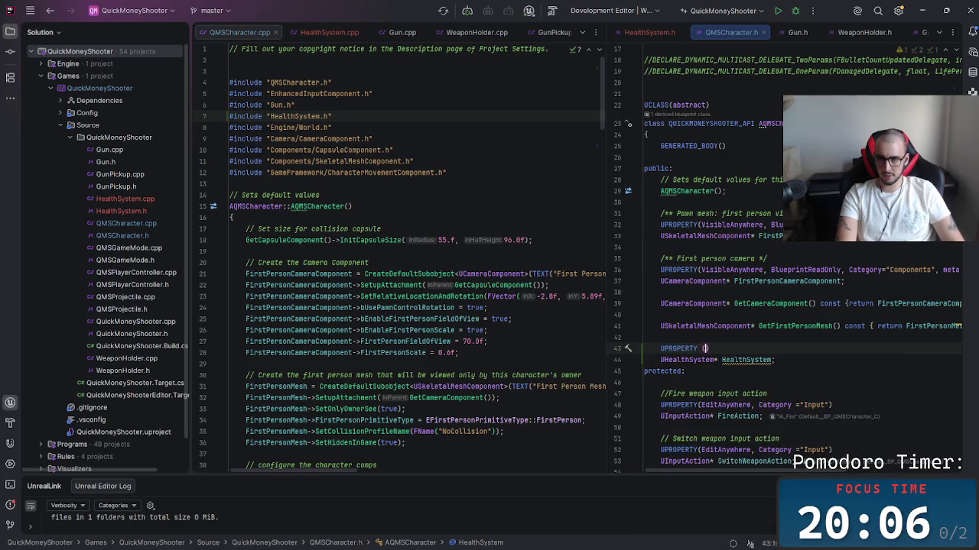
pyautogui.press('Down')
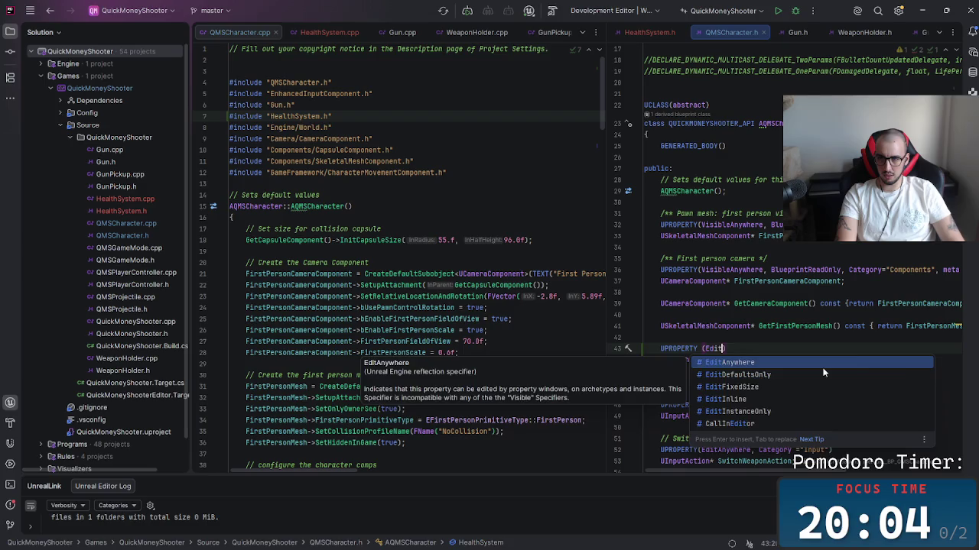
pyautogui.press('Return')
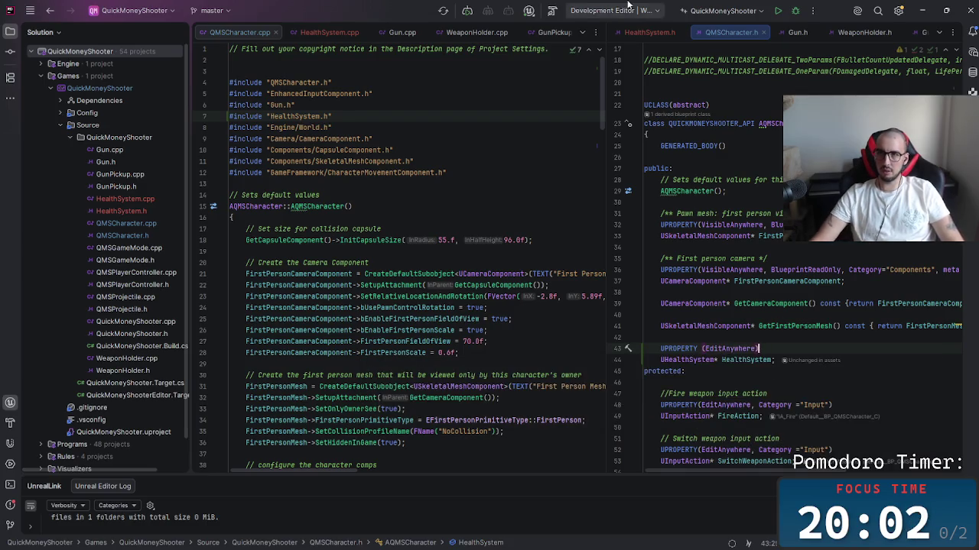
pyautogui.click(539, 240)
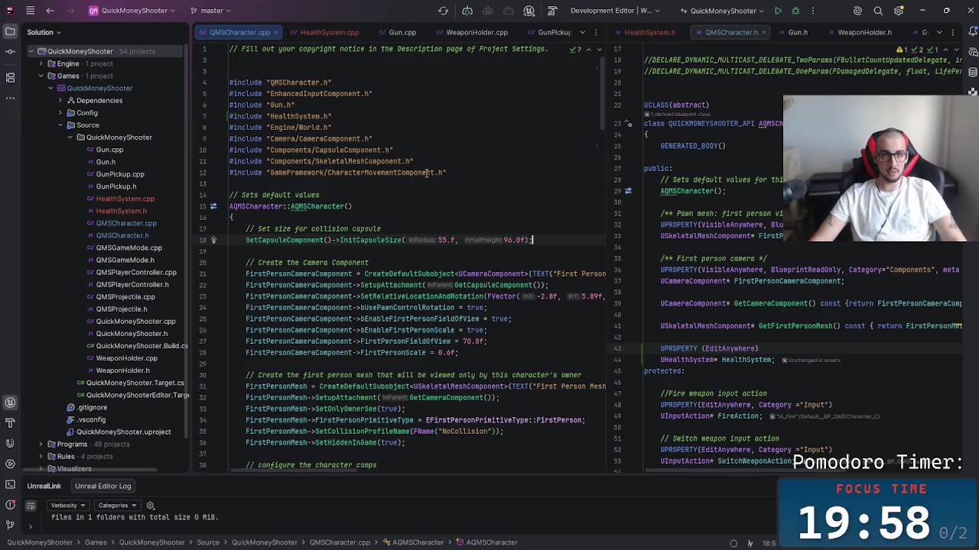
# Step: Close the running Unreal Editor and return to the code editor
pyautogui.hotkey('alt', 'Tab')
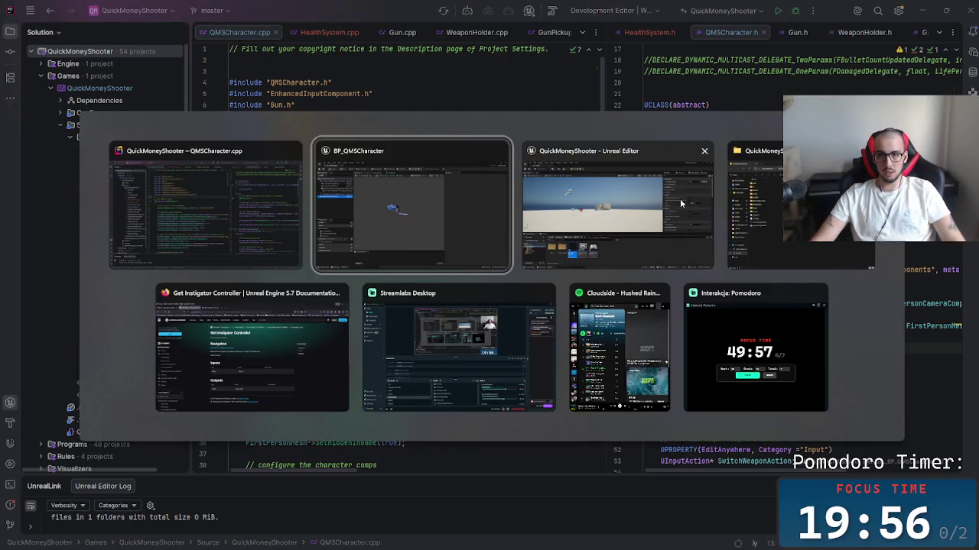
pyautogui.click(704, 152)
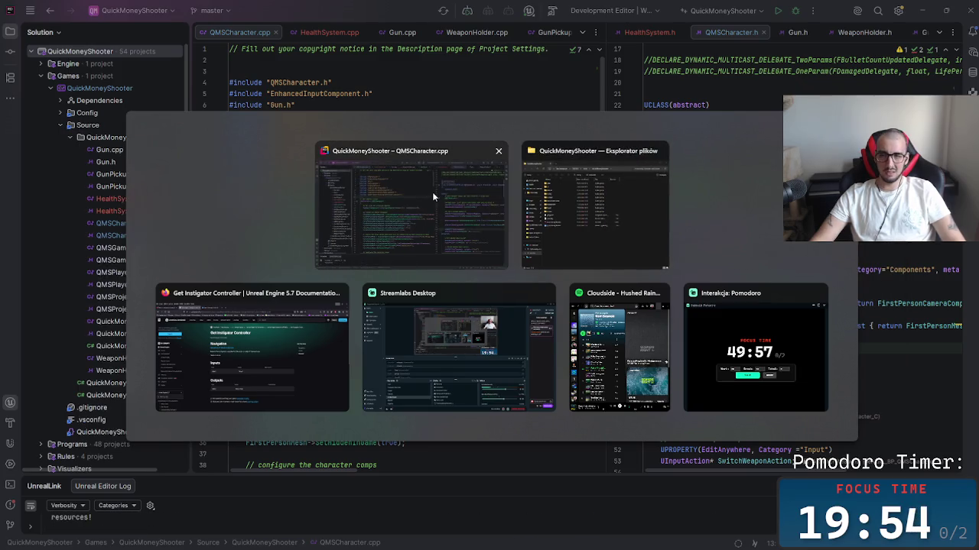
pyautogui.click(432, 196)
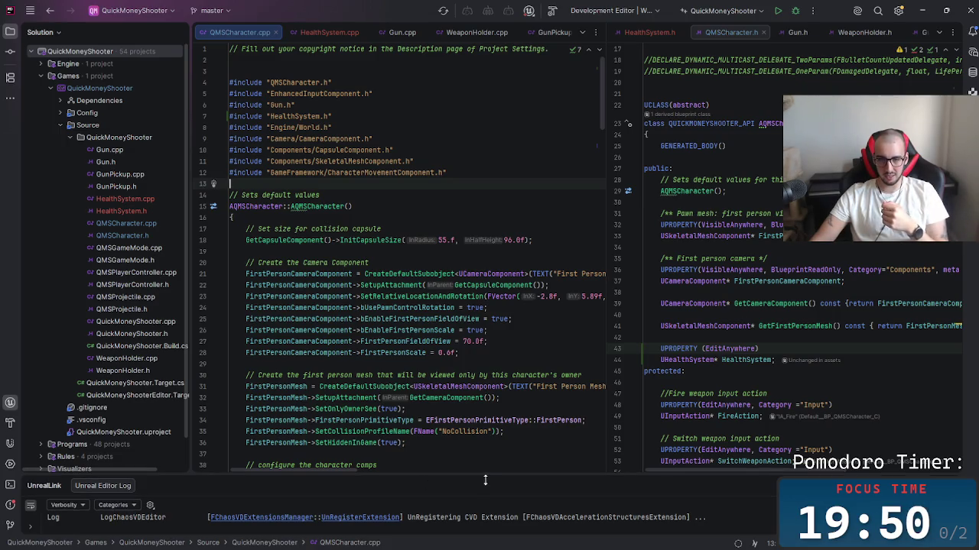
# Step: Build QuickMoneyShooterEditor with Ctrl+Shift+B, resizing the bottom panel to follow the build
pyautogui.moveTo(485, 476); pyautogui.dragTo(489, 396)
pyautogui.hotkey('ctrl', 'shift', 'b')
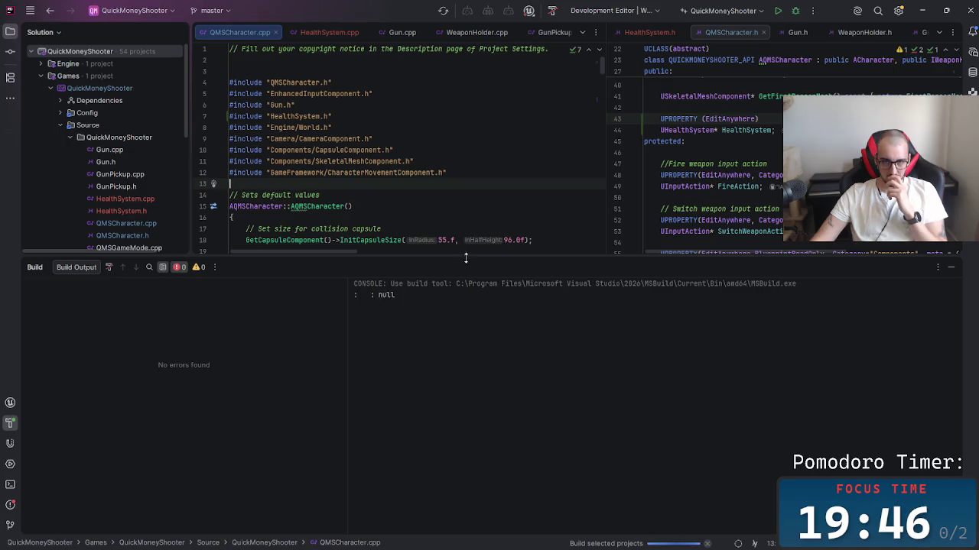
pyautogui.moveTo(465, 256); pyautogui.dragTo(468, 364)
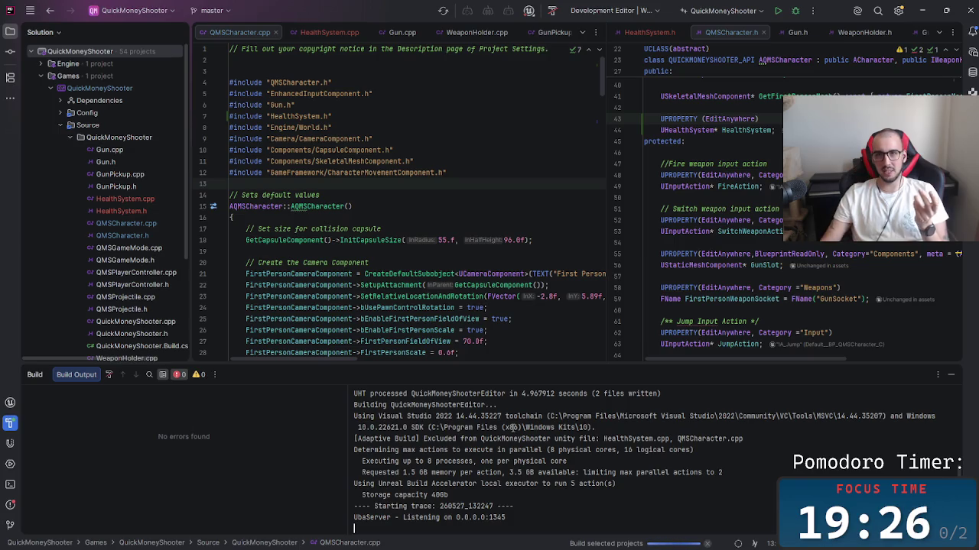
# Step: Check HealthSystem.h in the right pane, then return to the QMSCharacter.h tab
pyautogui.click(649, 32)
pyautogui.scroll(-3, 725, 252)
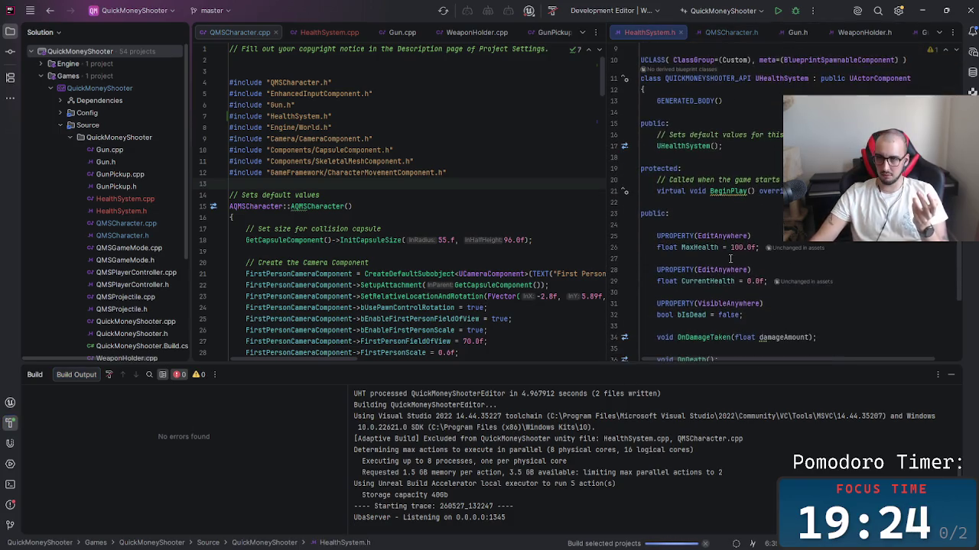
pyautogui.click(723, 32)
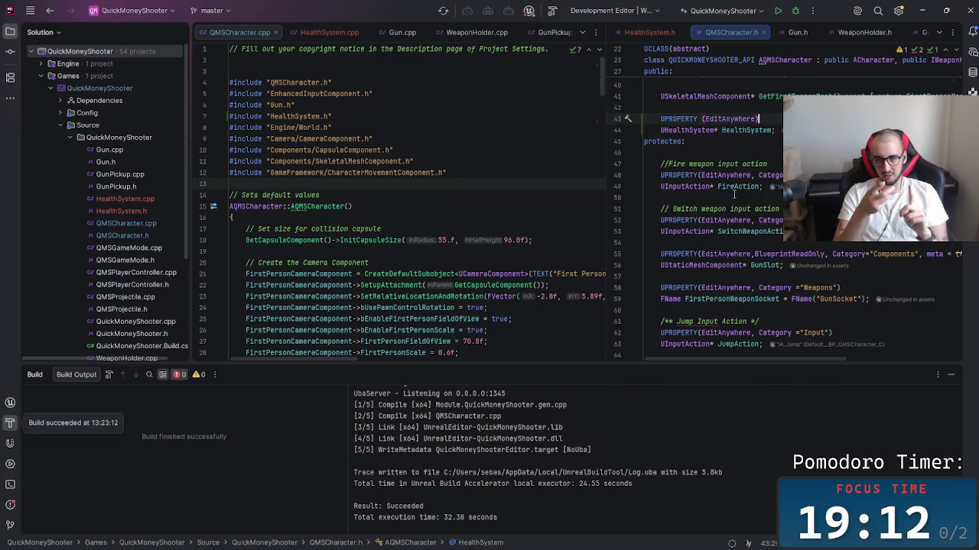
# Step: Relaunch the QuickMoneyShooter Unreal project from its project folder, then minimize the folder window
pyautogui.hotkey('alt', 'Tab')
pyautogui.hotkey('alt', 'Tab')
pyautogui.hotkey('alt', 'Tab')
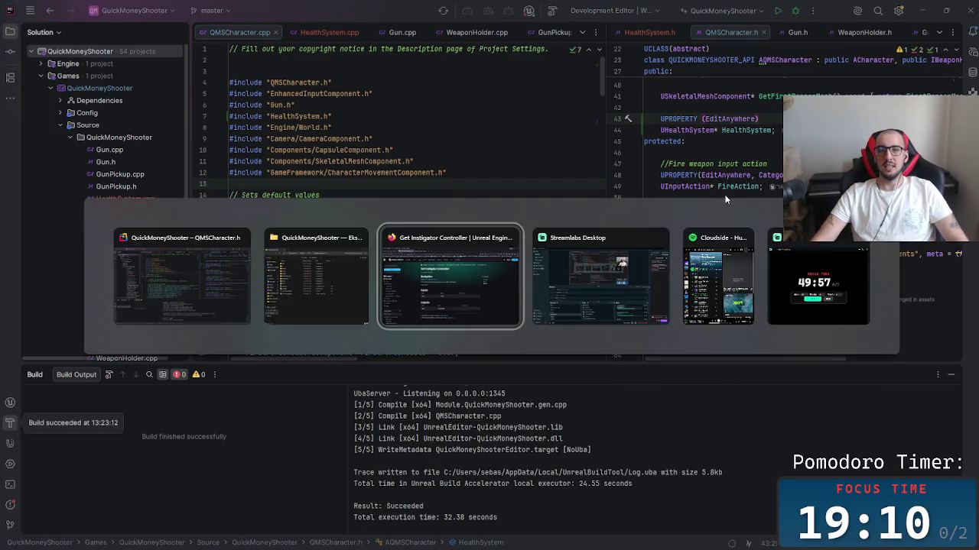
pyautogui.hotkey('alt', 'Tab')
pyautogui.hotkey('alt', 'Tab')
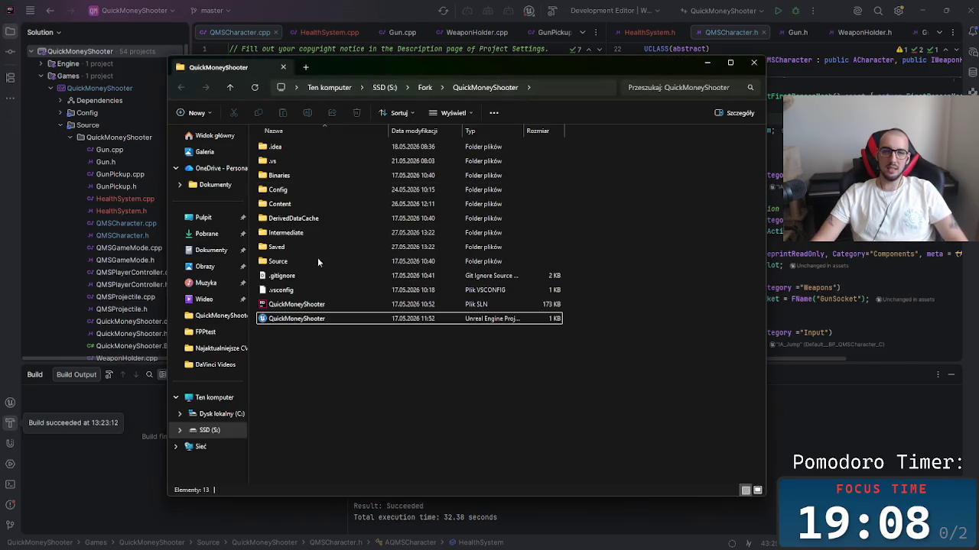
pyautogui.doubleClick(329, 319)
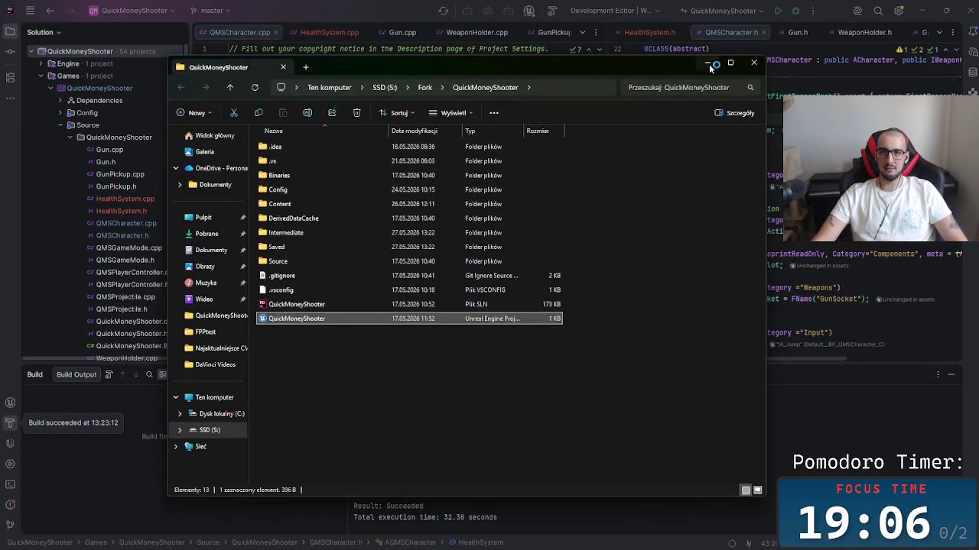
pyautogui.click(710, 68)
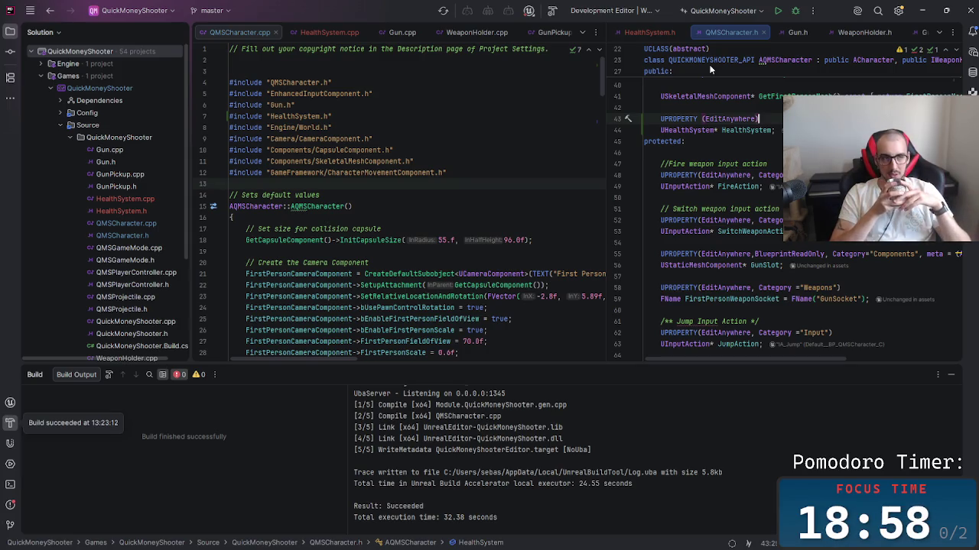
# Step: Bring the loaded Unreal Editor – QuickMoneyShooter window to the front
pyautogui.hotkey('alt', 'Tab')
pyautogui.hotkey('alt', 'Tab')
pyautogui.hotkey('alt', 'Tab')
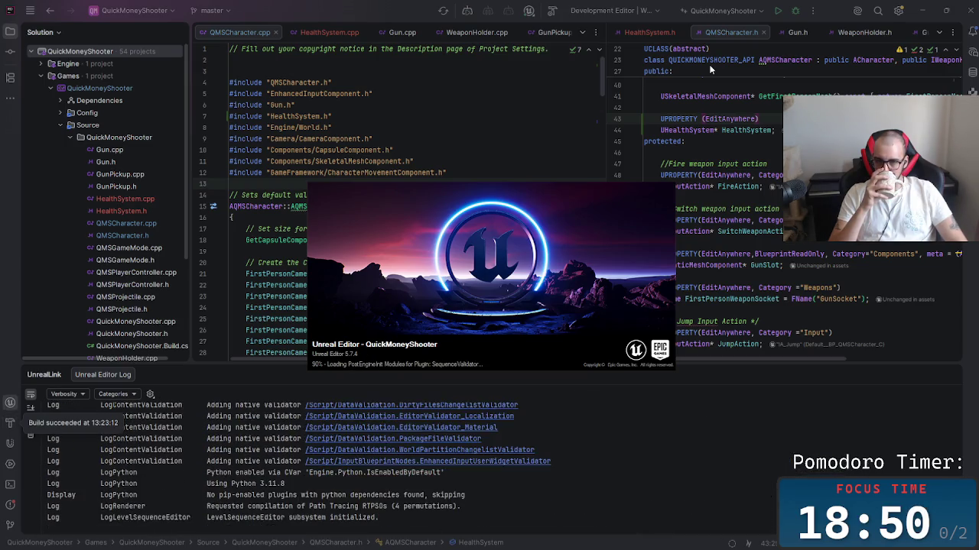
pyautogui.hotkey('alt', 'Tab')
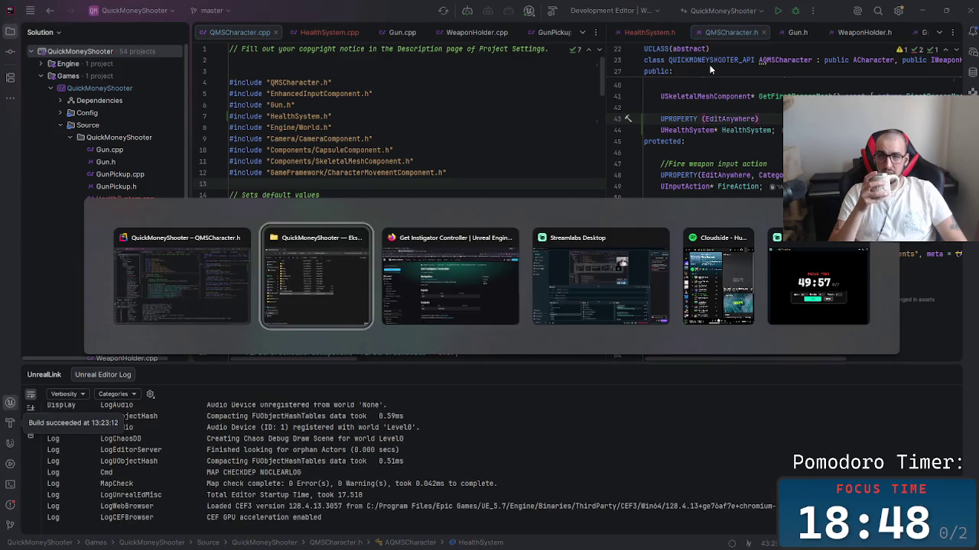
pyautogui.press('Tab')
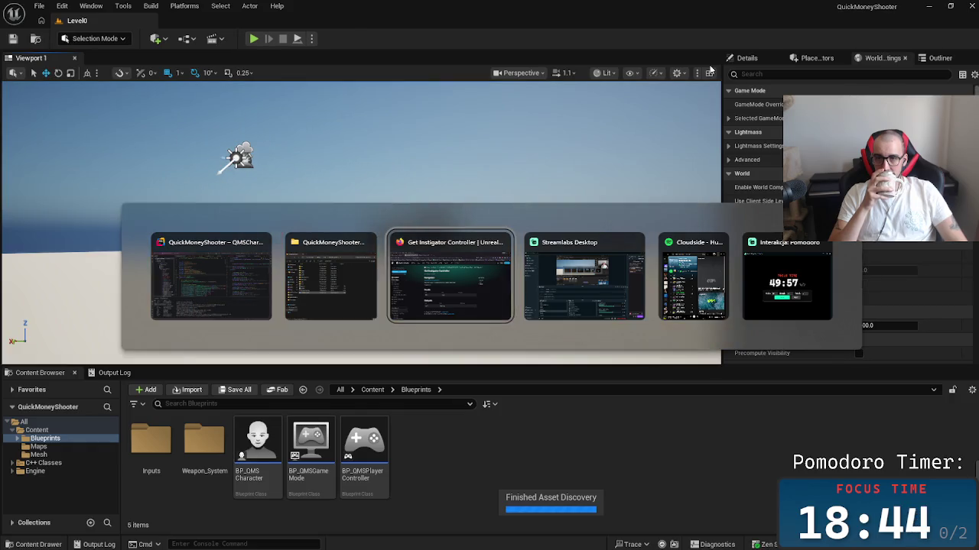
# Step: Open BP_QMSCharacter in the full Blueprint Editor and select its Health System component
pyautogui.hotkey('alt', 'Tab')
pyautogui.press('Tab')
pyautogui.press('Tab')
pyautogui.press('Tab')
pyautogui.press('Escape')
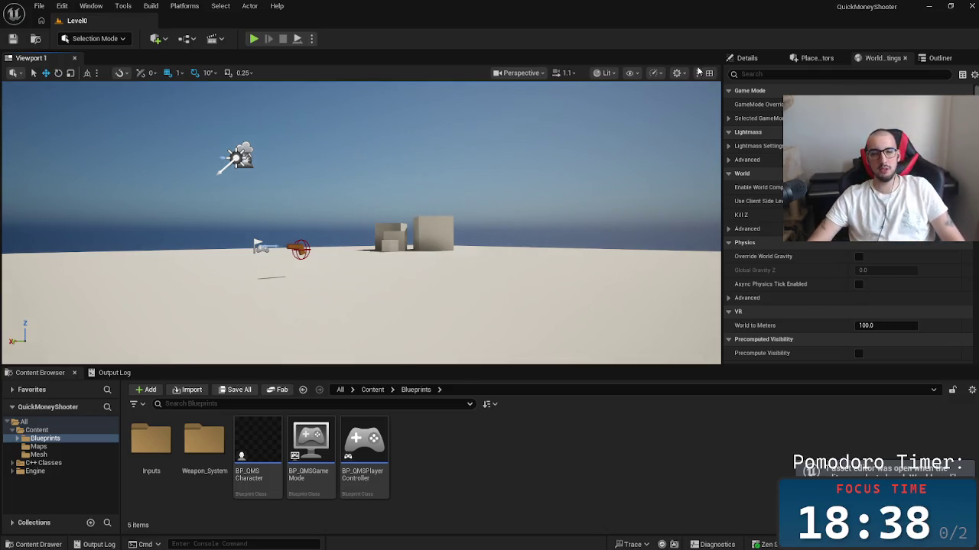
pyautogui.doubleClick(280, 461)
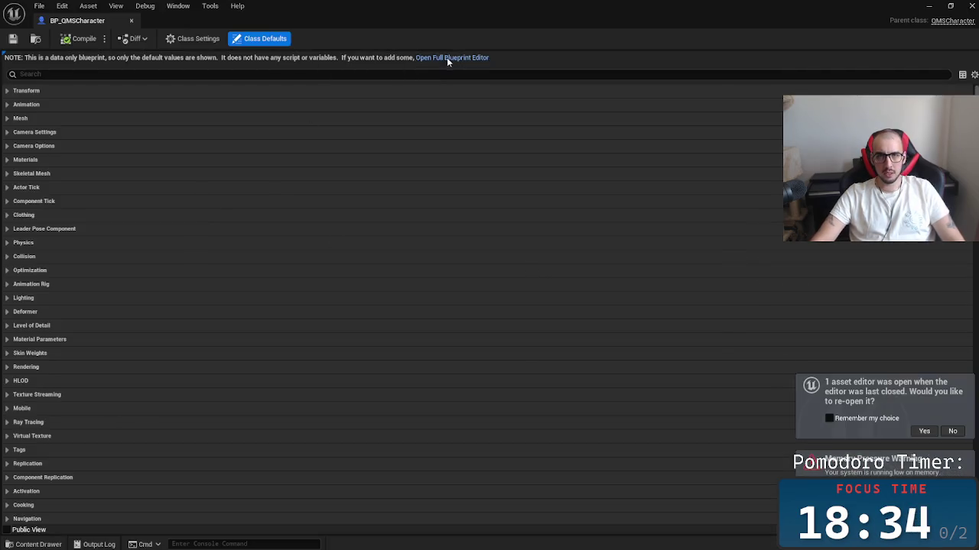
pyautogui.click(449, 58)
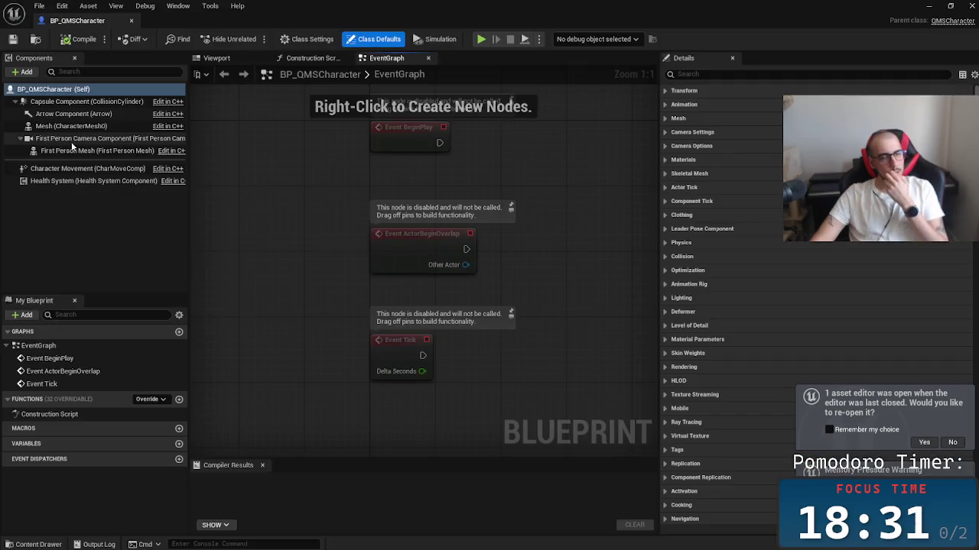
pyautogui.click(100, 171)
pyautogui.click(95, 181)
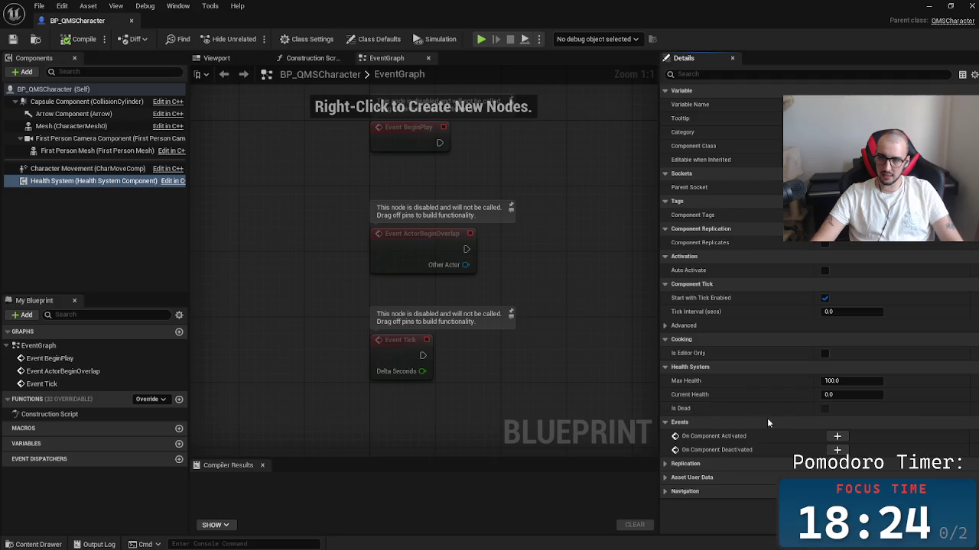
# Step: Look over the Health System details, then minimize the blueprint window
pyautogui.moveTo(389, 332)
pyautogui.mouseDown()
pyautogui.moveTo(319, 306)
pyautogui.moveTo(298, 328)
pyautogui.moveTo(349, 302)
pyautogui.mouseUp()
pyautogui.scroll(-4, 348, 302)
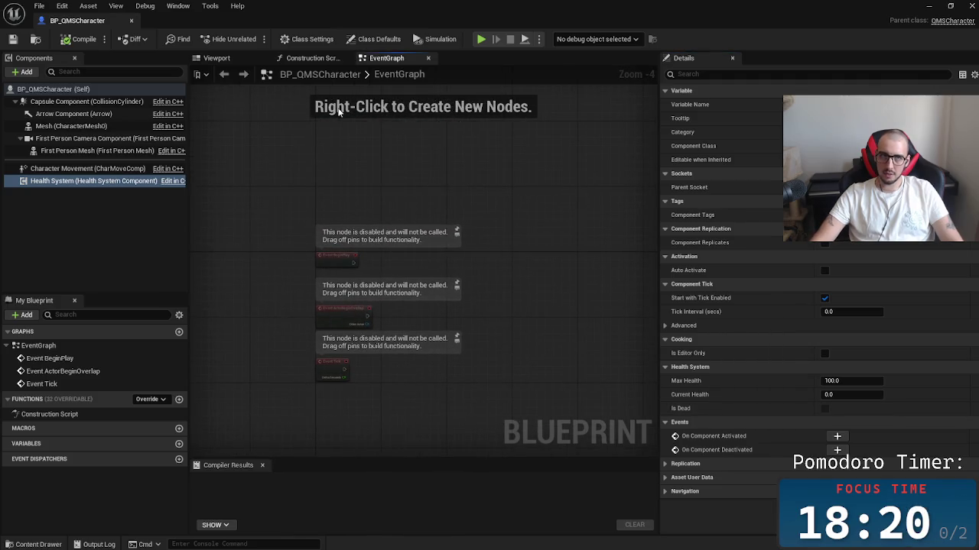
pyautogui.click(929, 6)
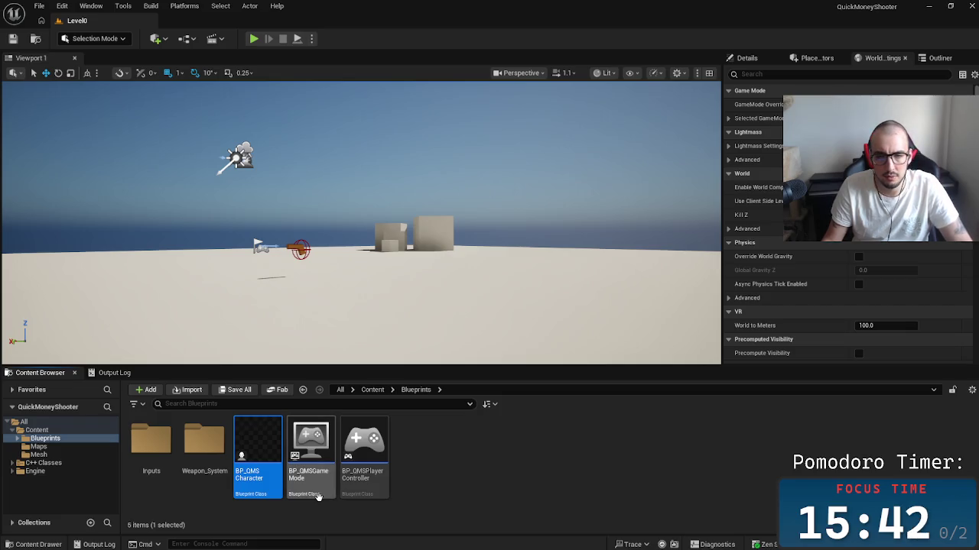
# Step: Switch back to JetBrains Rider with Alt+Tab
pyautogui.hotkey('alt', 'Tab')
pyautogui.press('Tab')
pyautogui.press('Tab')
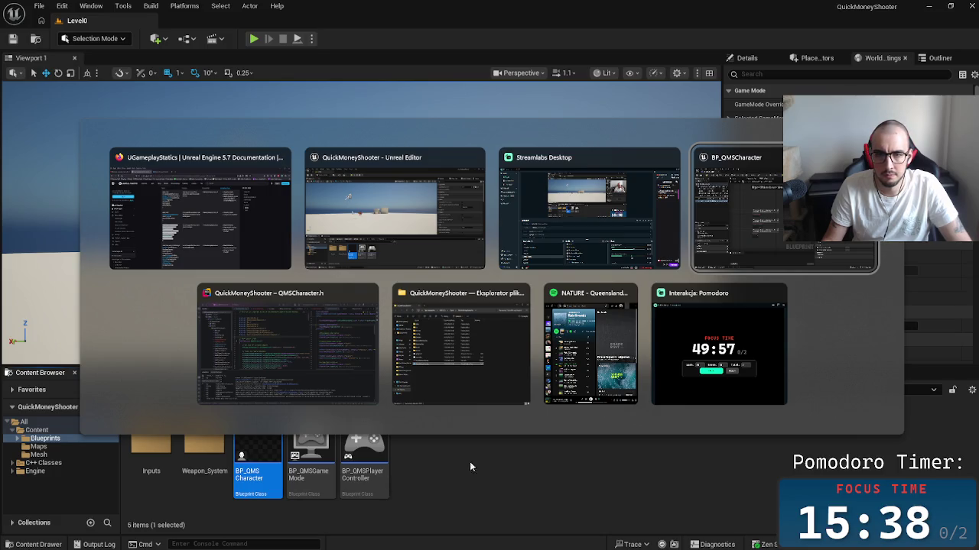
pyautogui.click(292, 380)
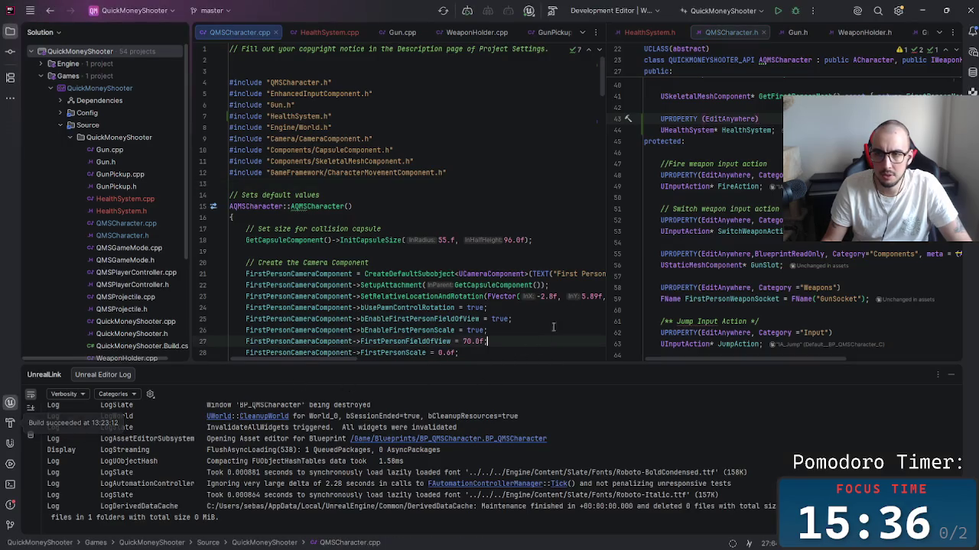
# Step: Show HealthSystem.h in the right split and select the GameplayStatics include in HealthSystem.cpp
pyautogui.click(666, 36)
pyautogui.scroll(-3, 726, 191)
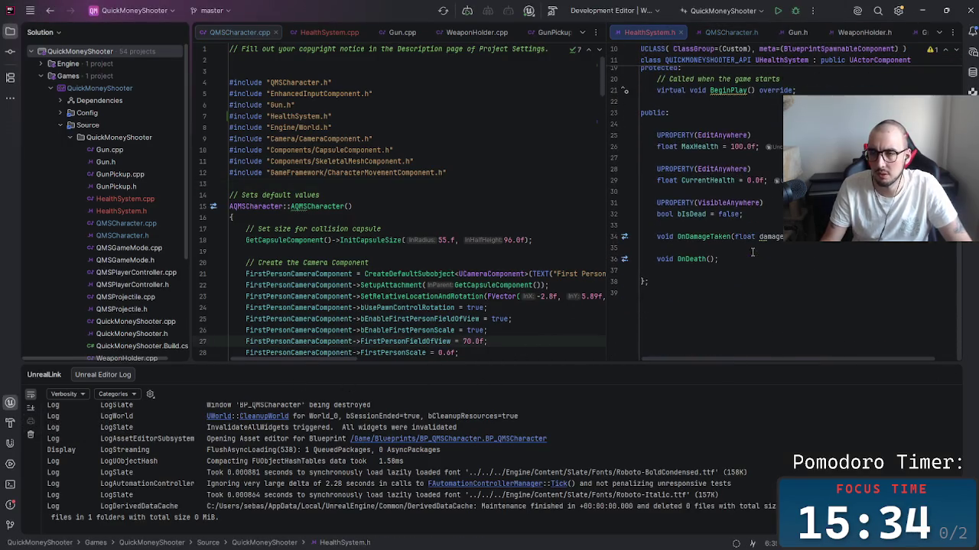
pyautogui.scroll(6, 780, 207)
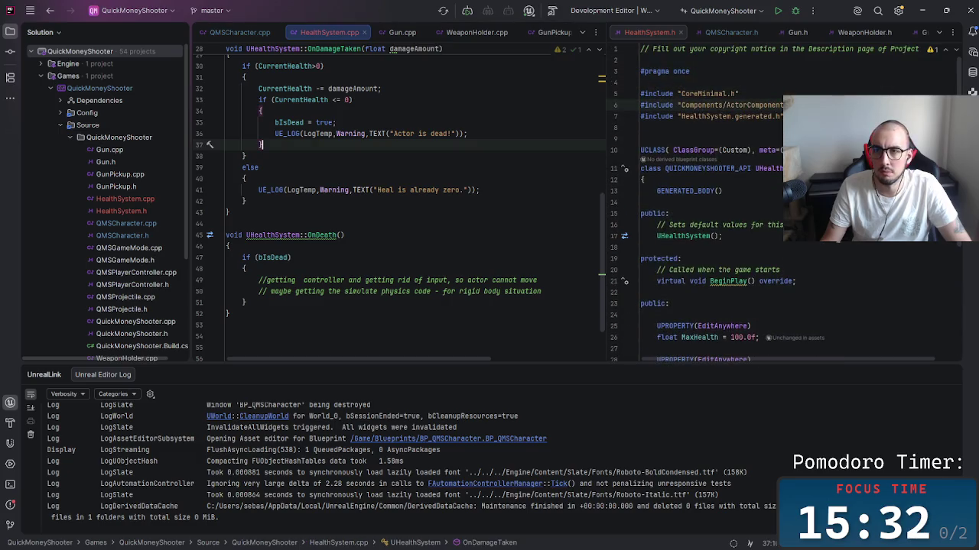
pyautogui.scroll(9, 357, 291)
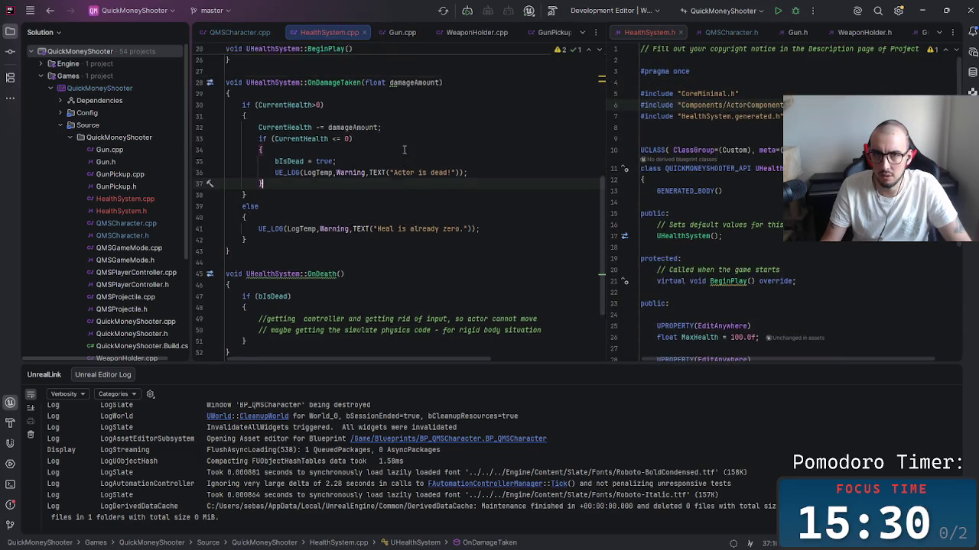
pyautogui.click(386, 95)
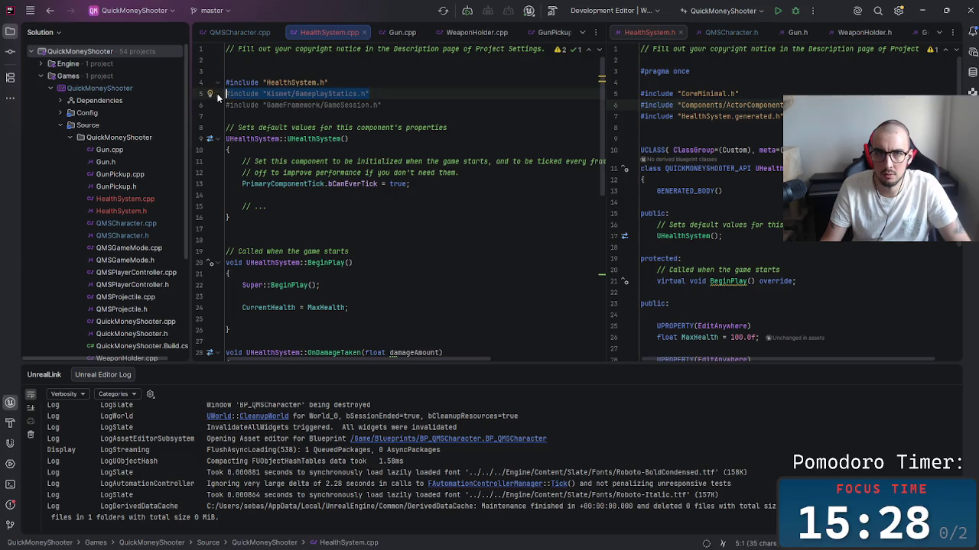
# Step: Move the Kismet/GameplayStatics.h include from HealthSystem.cpp into HealthSystem.h's include list
pyautogui.hotkey('shift', 'Home')
pyautogui.press('BackSpace')
pyautogui.click(764, 104)
pyautogui.hotkey('ctrl', 'v')
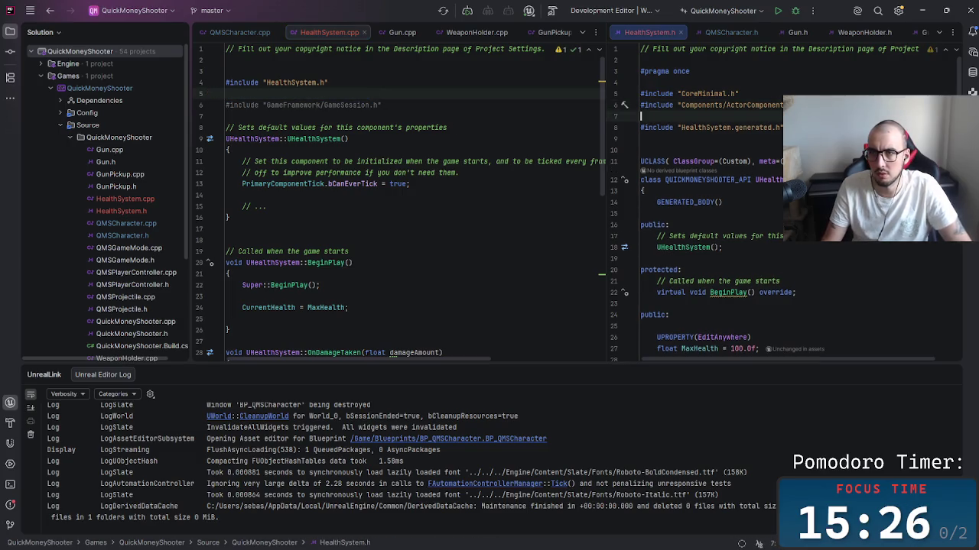
pyautogui.click(329, 94)
pyautogui.press('BackSpace')
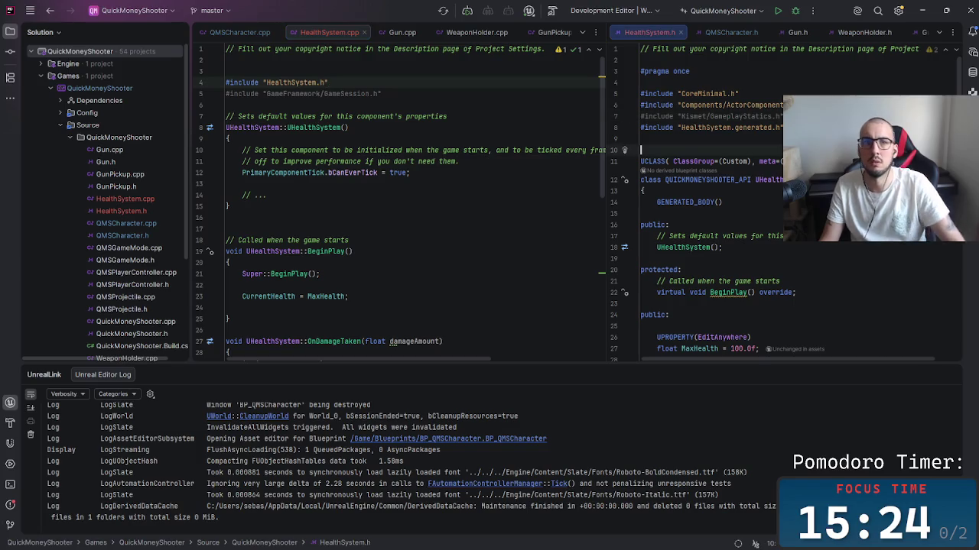
# Step: Add a new line after the OnDeath declaration, trying 'static float' and 'Apply' before erasing them
pyautogui.scroll(-7, 726, 198)
pyautogui.click(673, 270)
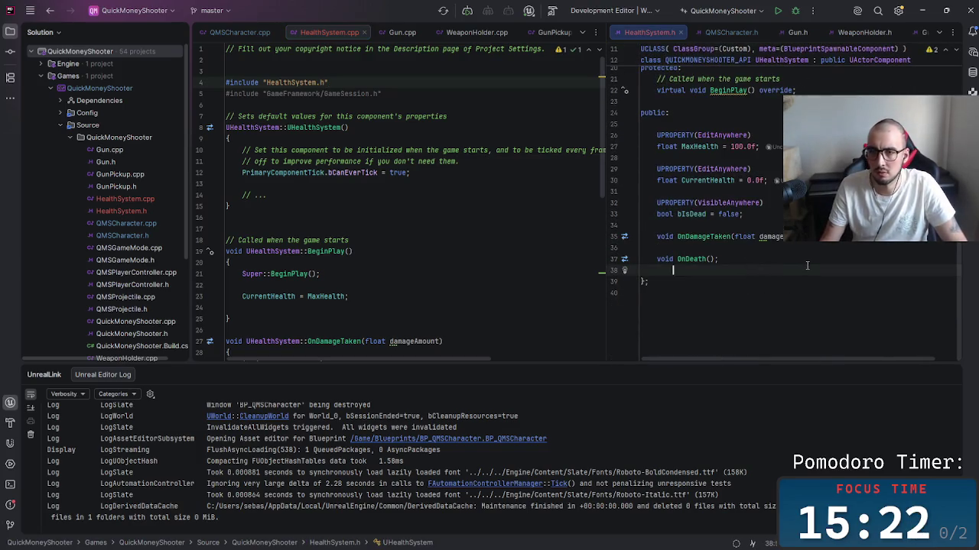
pyautogui.press('Return')
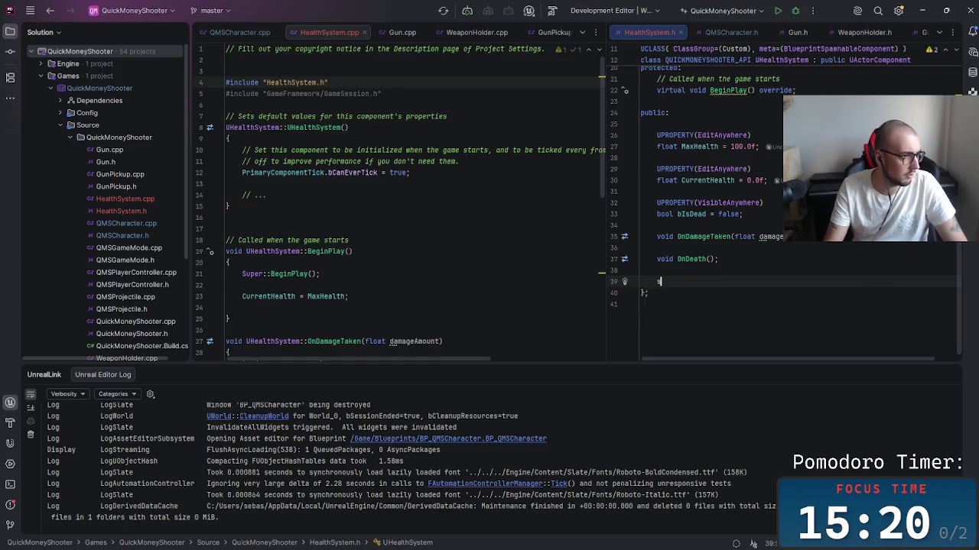
pyautogui.write('static float')
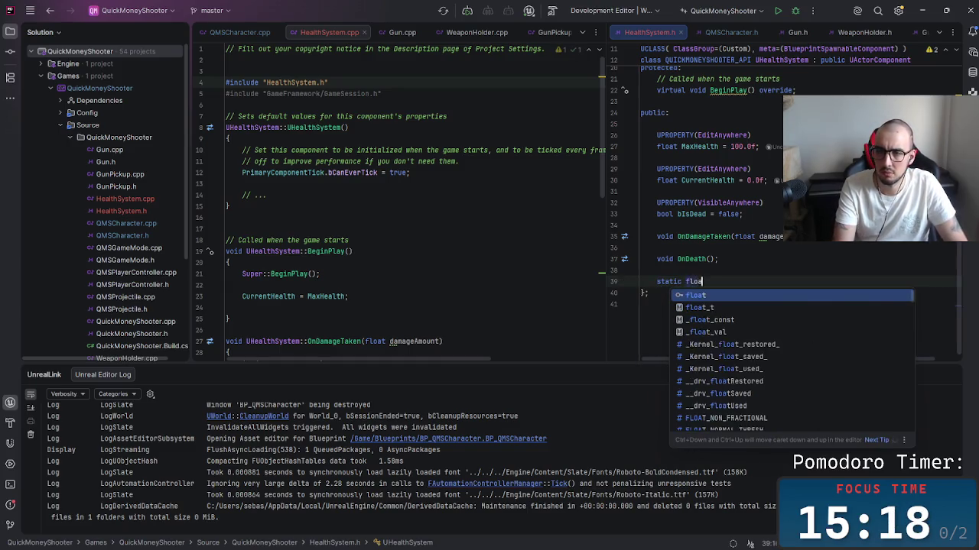
pyautogui.press('BackSpace')
pyautogui.press('BackSpace')
pyautogui.press('BackSpace')
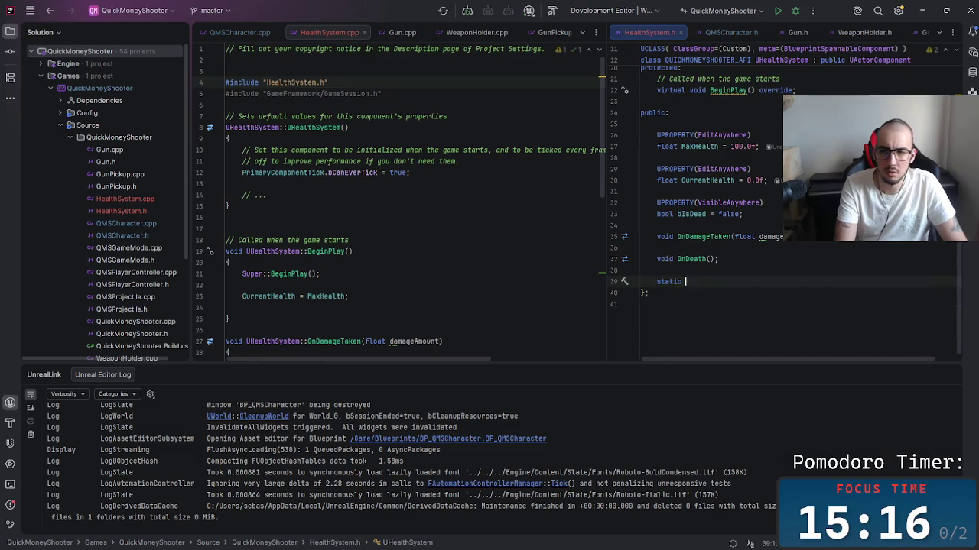
pyautogui.write('Apply')
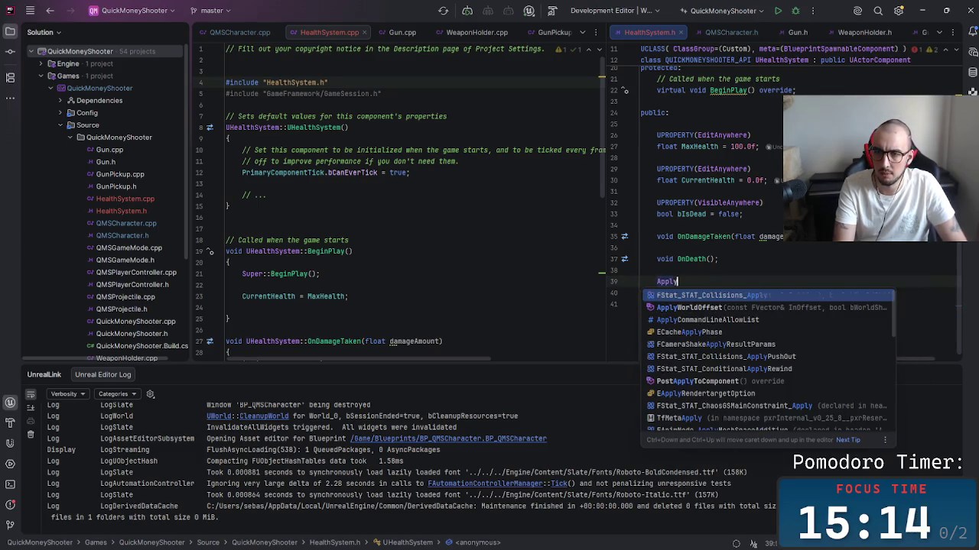
pyautogui.press('BackSpace')
pyautogui.press('BackSpace')
pyautogui.press('BackSpace')
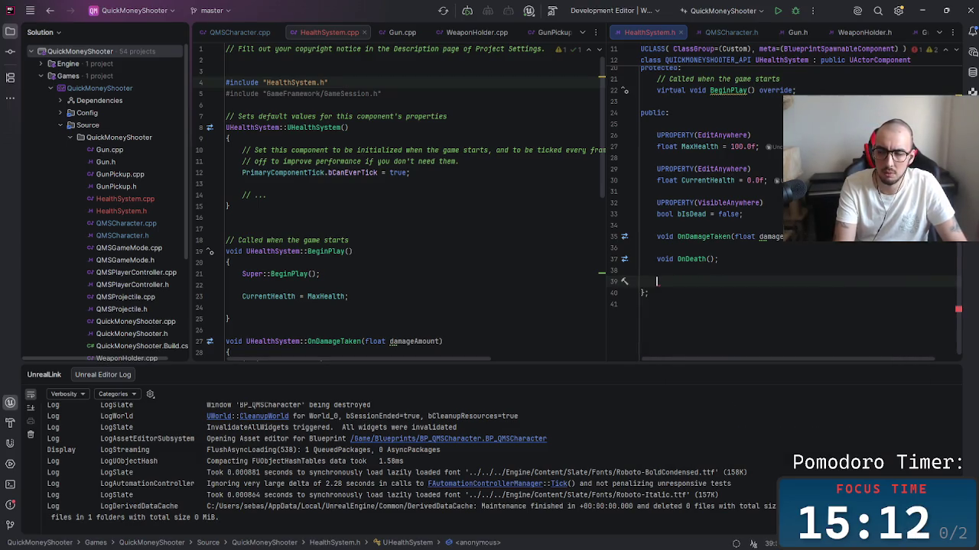
pyautogui.scroll(-3, 107, 199)
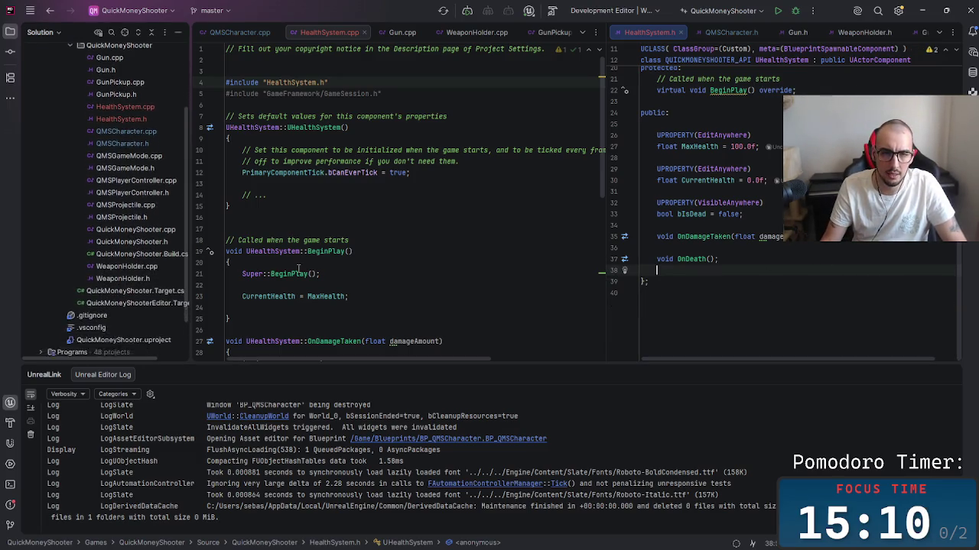
# Step: Review the dead-actor health check inside OnDamageTaken in HealthSystem.cpp
pyautogui.click(310, 274)
pyautogui.scroll(-5, 403, 303)
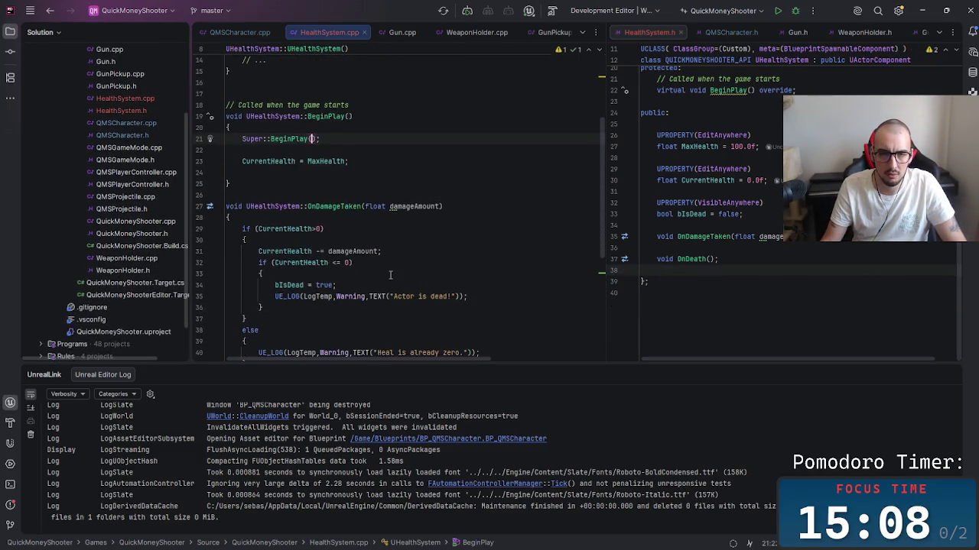
pyautogui.click(507, 251)
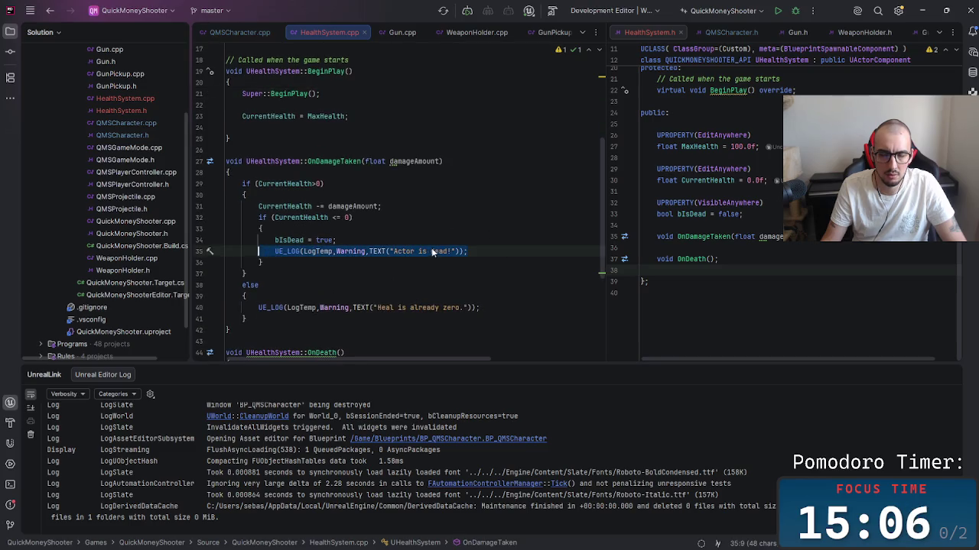
pyautogui.click(391, 218)
pyautogui.click(400, 228)
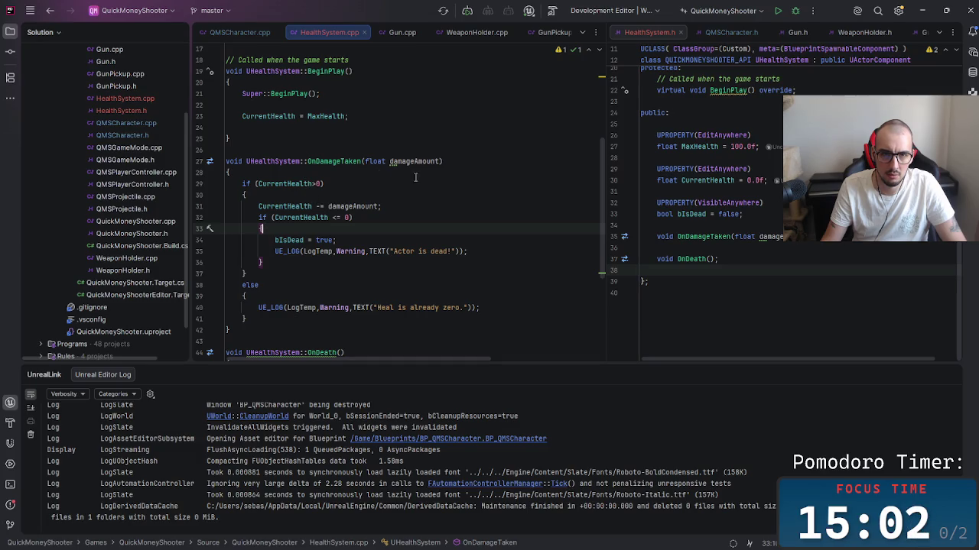
# Step: Insert an empty line at the top of OnDamageTaken, typing then deleting 'ApplyDam'
pyautogui.click(271, 172)
pyautogui.press('Return')
pyautogui.press('Return')
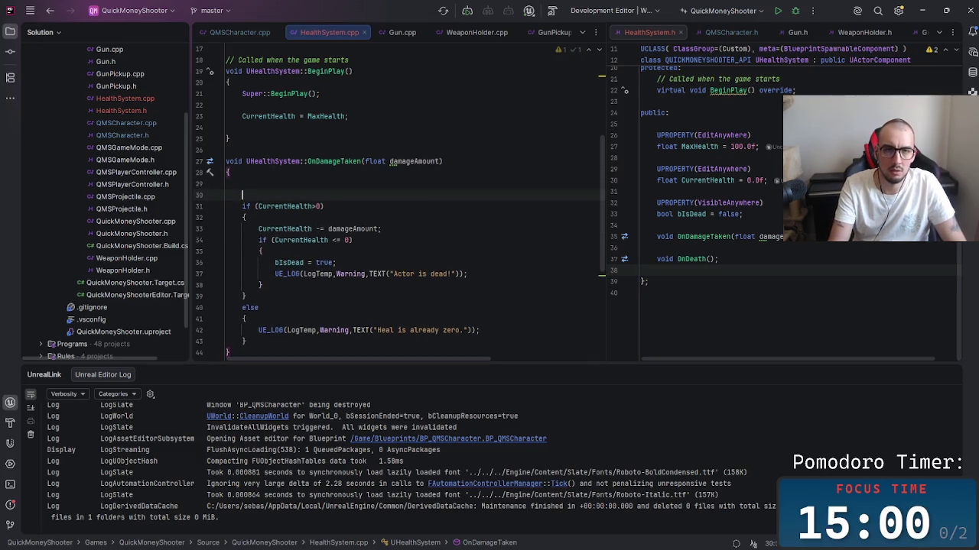
pyautogui.write('ApplyDam')
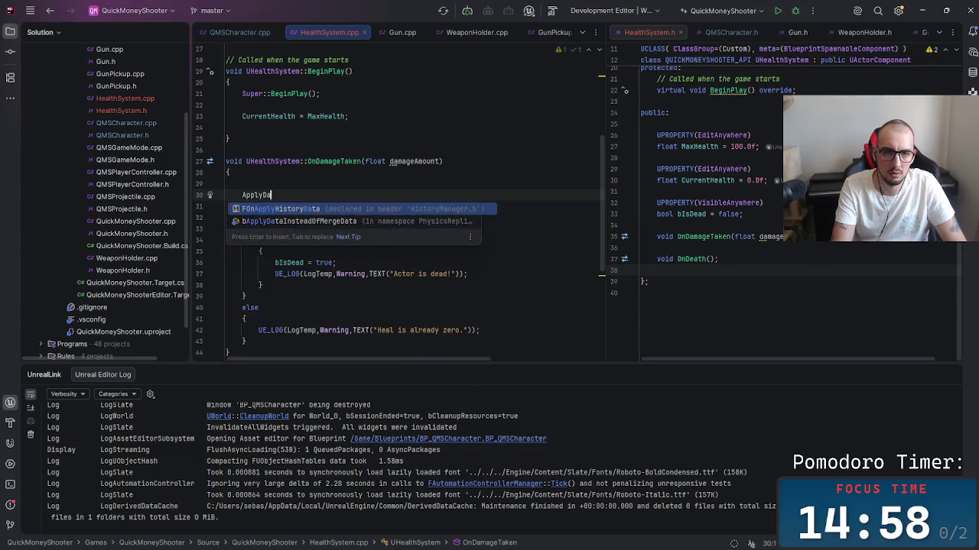
pyautogui.press('BackSpace')
pyautogui.press('BackSpace')
pyautogui.press('BackSpace')
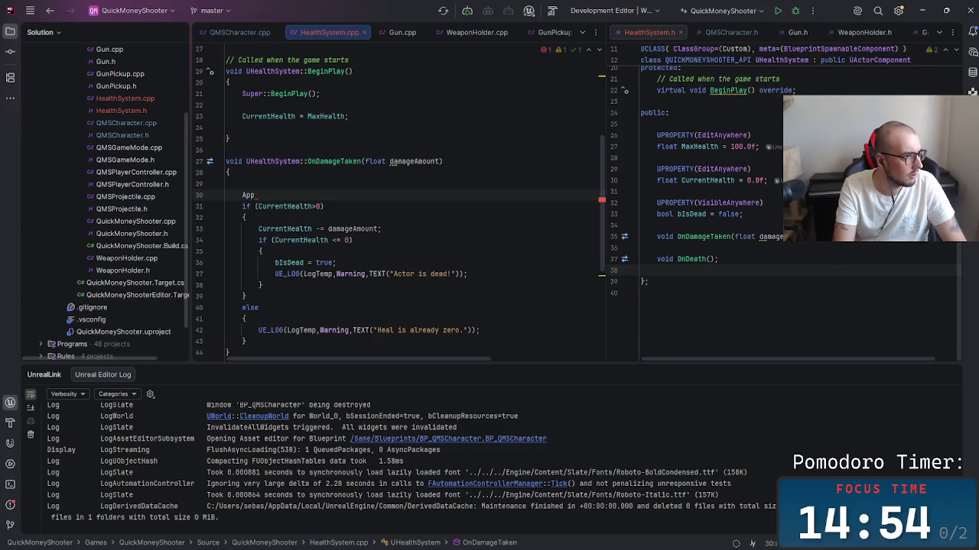
pyautogui.press('BackSpace')
pyautogui.press('BackSpace')
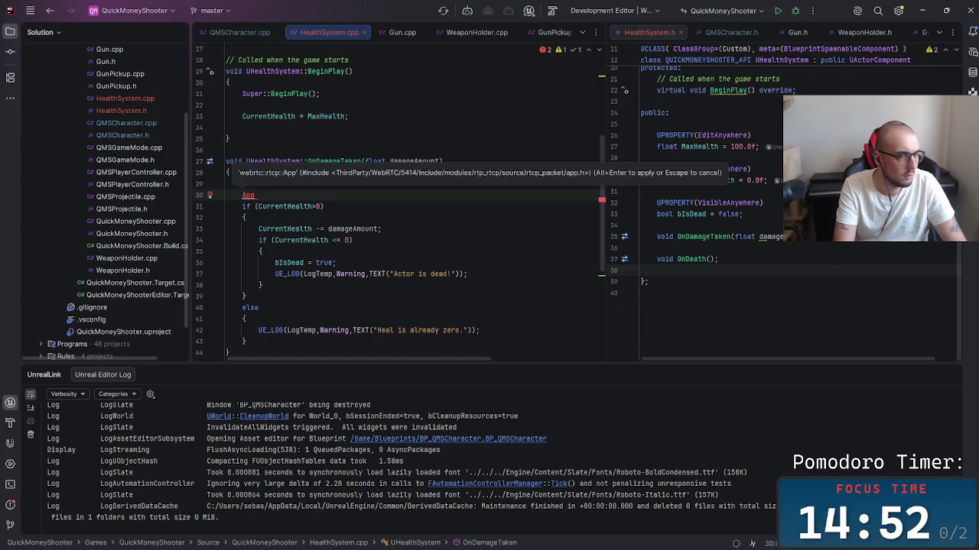
pyautogui.press('BackSpace')
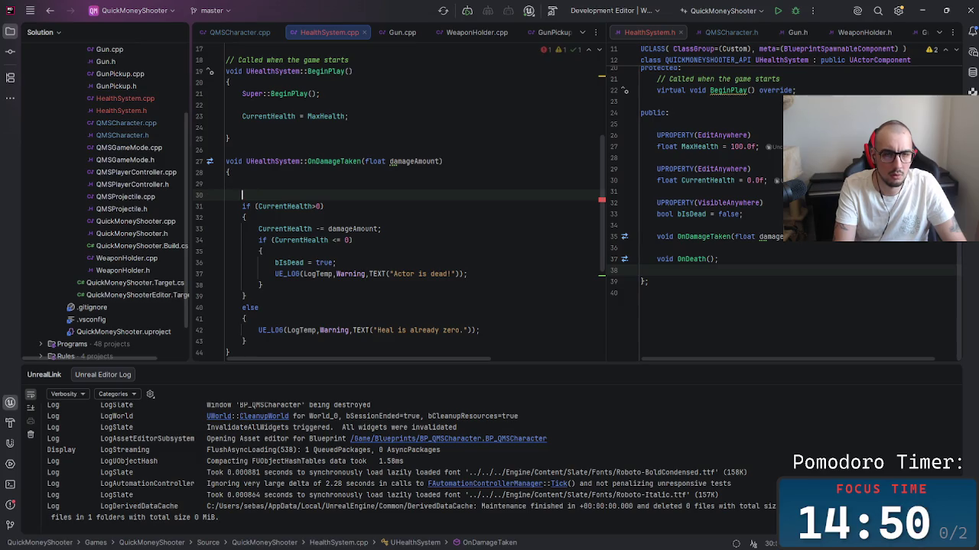
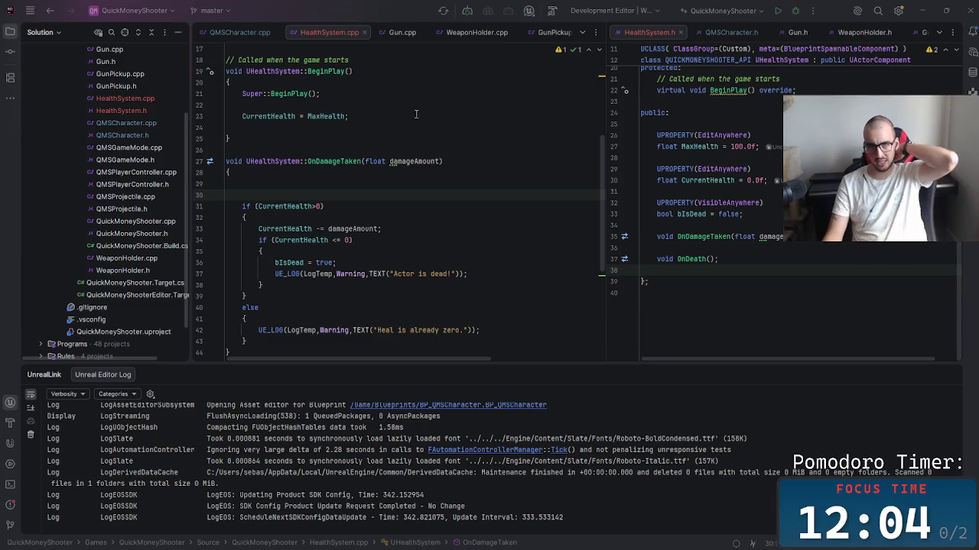
# Step: Review the Gun.cpp source by scrolling through it
pyautogui.click(409, 36)
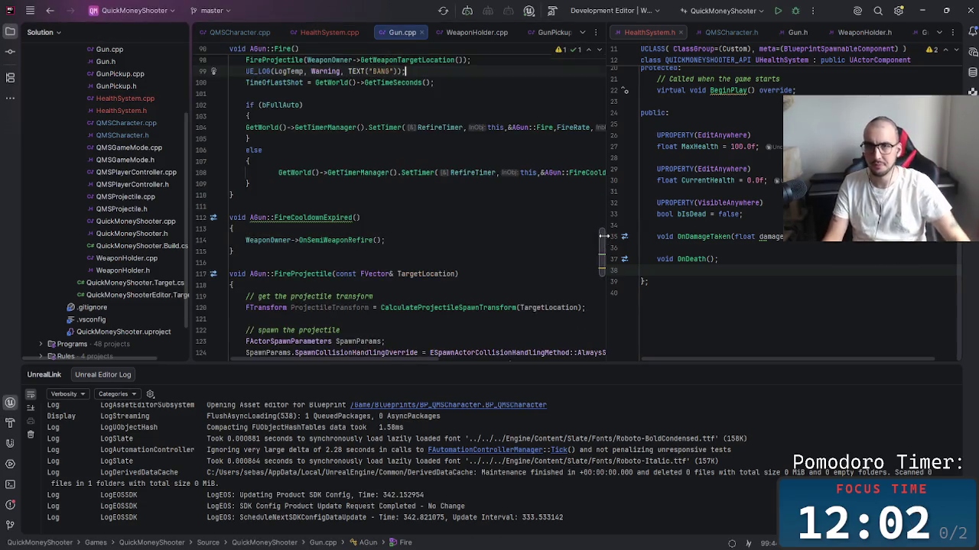
pyautogui.moveTo(604, 237); pyautogui.dragTo(612, 49)
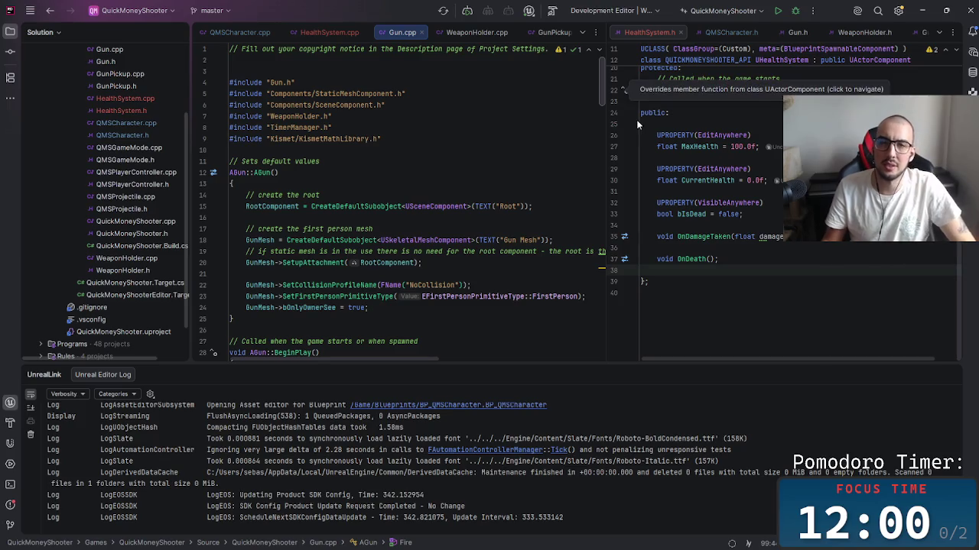
pyautogui.scroll(-6, 350, 161)
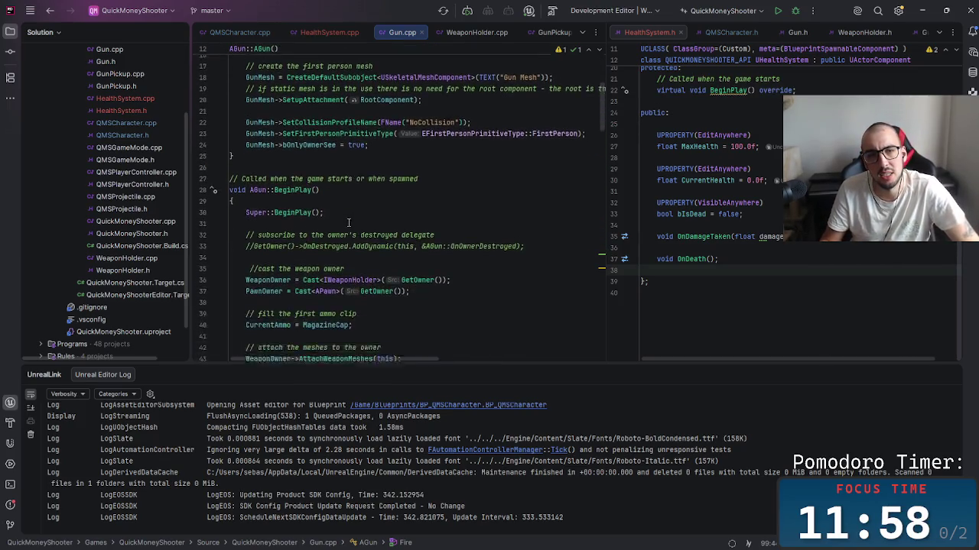
pyautogui.moveTo(605, 112)
pyautogui.mouseDown()
pyautogui.moveTo(602, 195)
pyautogui.moveTo(594, 173)
pyautogui.mouseUp()
pyautogui.scroll(-12, 592, 199)
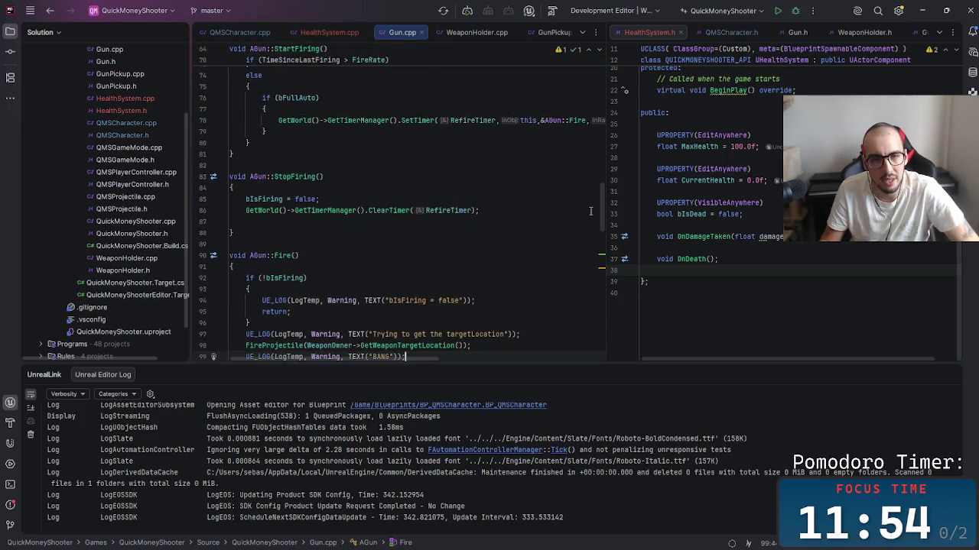
pyautogui.scroll(-9, 589, 232)
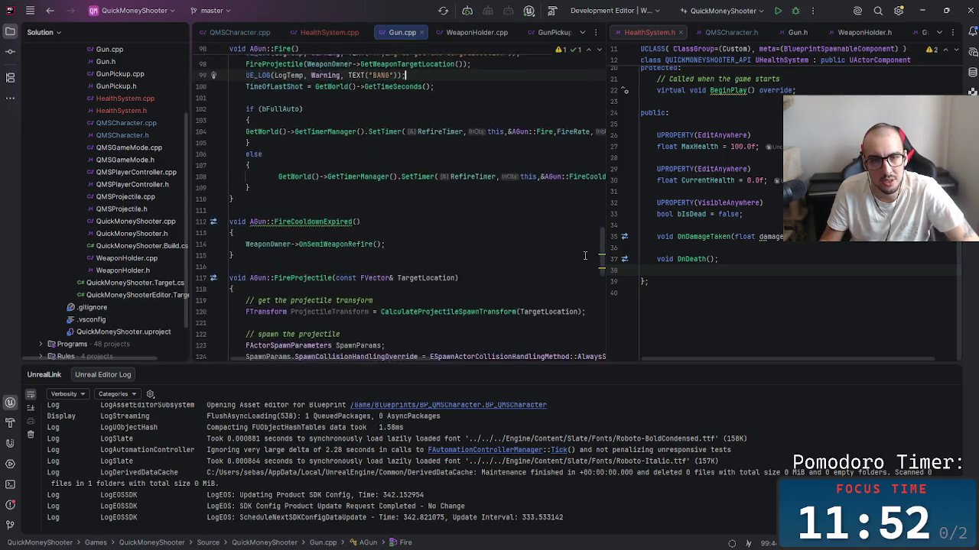
pyautogui.scroll(-7, 584, 276)
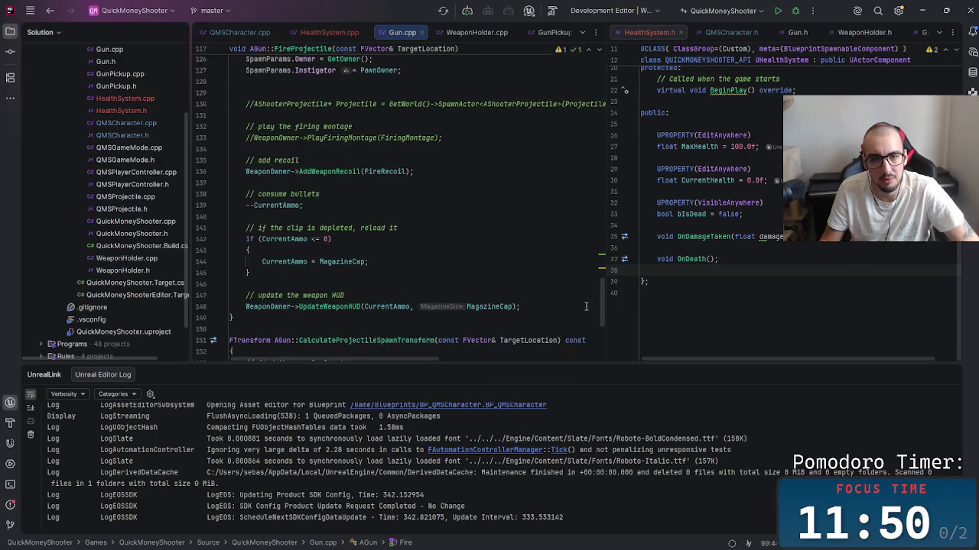
pyautogui.scroll(-4, 587, 312)
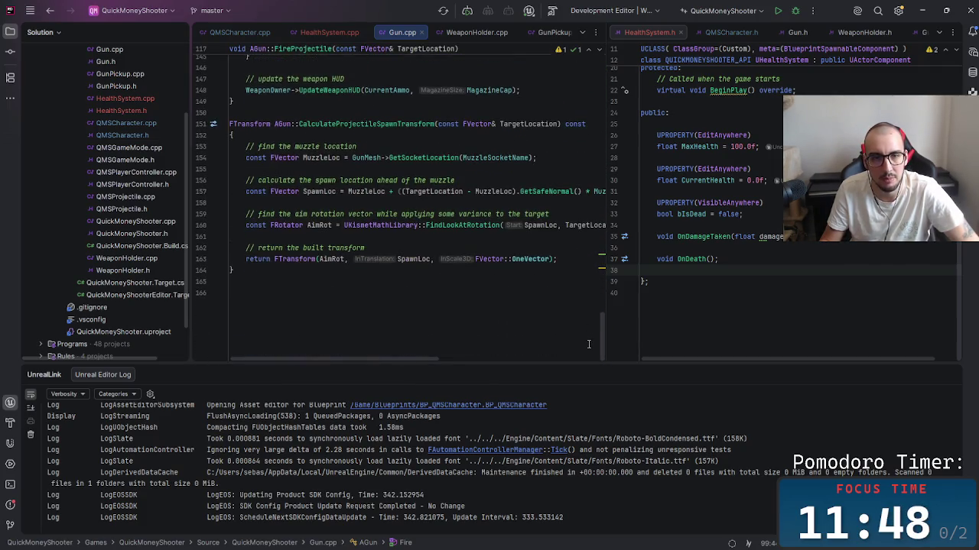
pyautogui.scroll(4, 591, 312)
pyautogui.moveTo(590, 312); pyautogui.dragTo(584, 66)
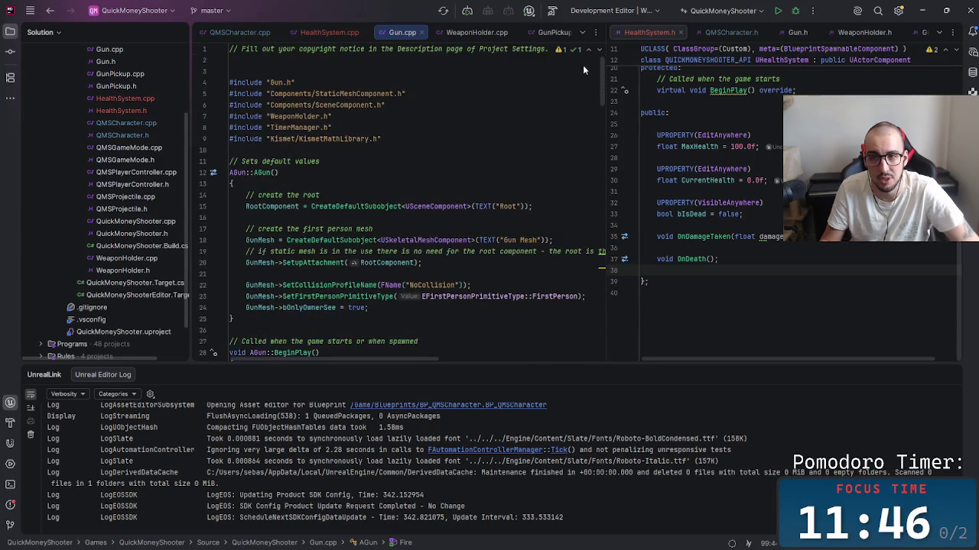
# Step: Return to the empty line in HealthSystem.cpp's OnDamageTaken, then switch to the QuickMoneyShooter Explorer window
pyautogui.click(328, 34)
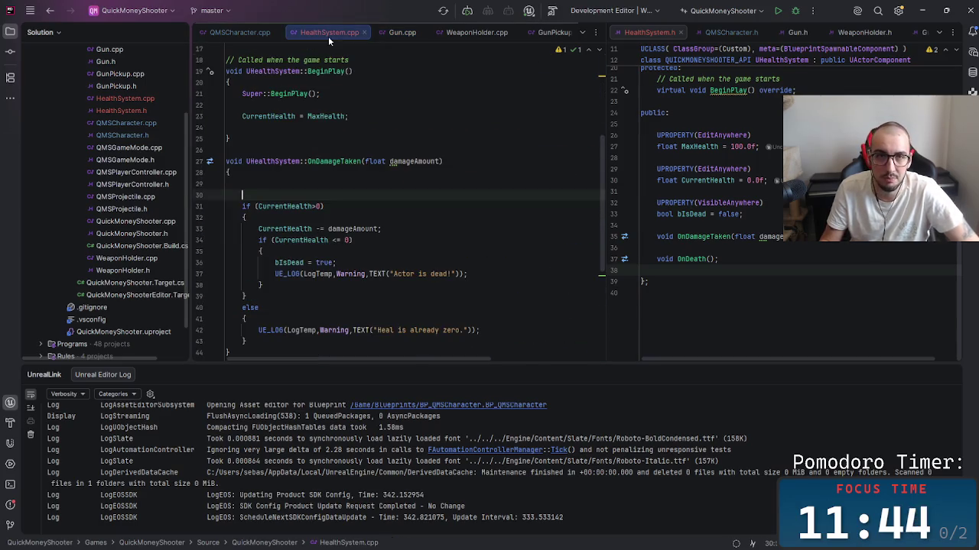
pyautogui.click(369, 206)
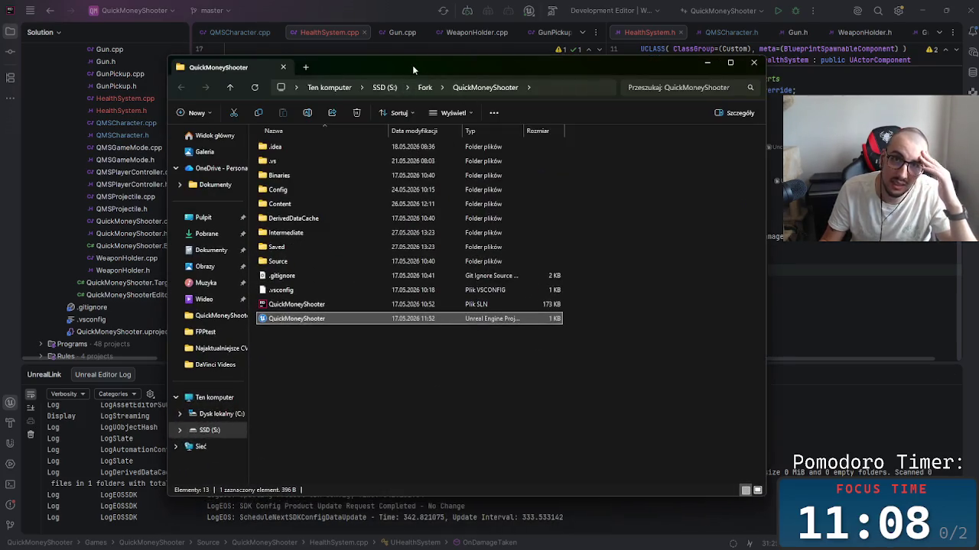
pyautogui.hotkey('alt', 'Tab')
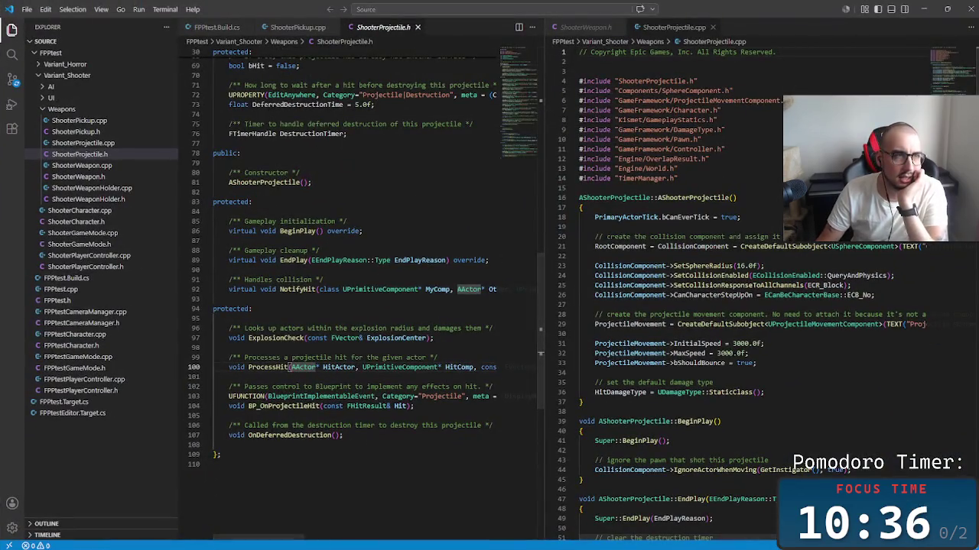
pyautogui.click(388, 254)
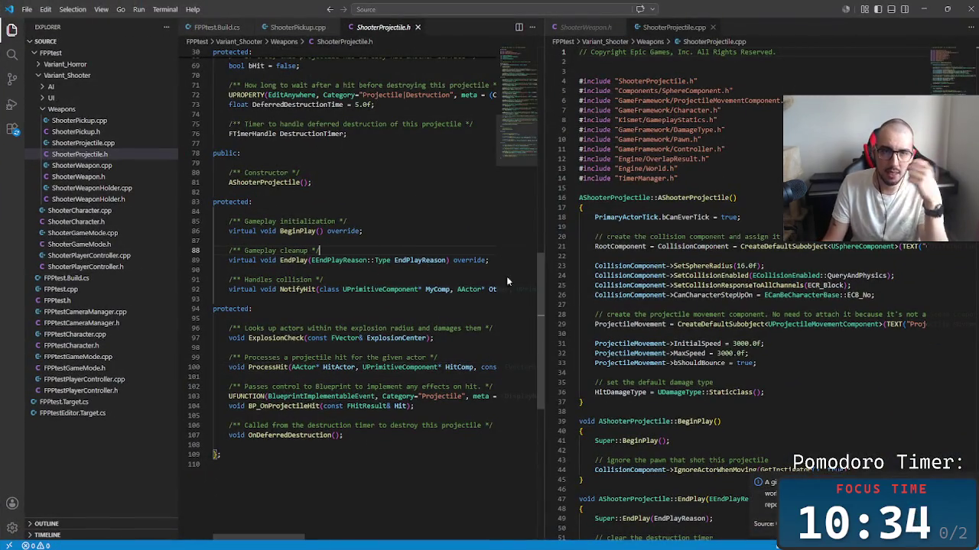
pyautogui.moveTo(535, 306); pyautogui.dragTo(542, 76)
pyautogui.moveTo(395, 106); pyautogui.dragTo(214, 96)
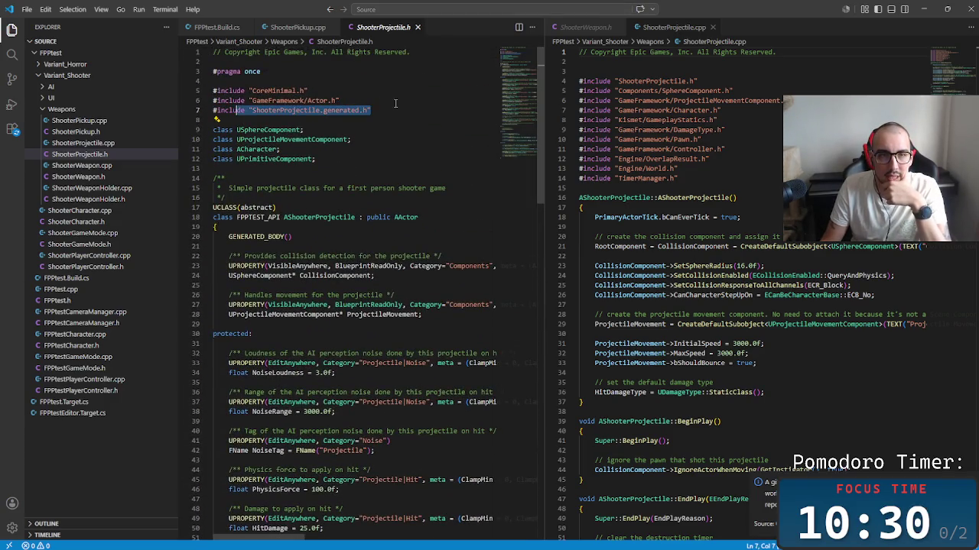
pyautogui.moveTo(236, 130); pyautogui.dragTo(336, 156)
pyautogui.click(376, 154)
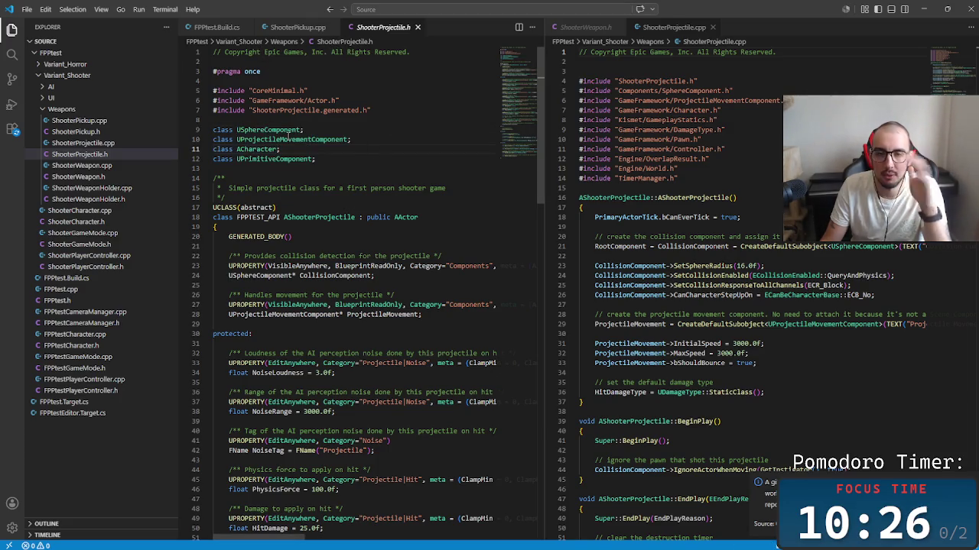
pyautogui.moveTo(537, 181)
pyautogui.mouseDown()
pyautogui.moveTo(557, 301)
pyautogui.moveTo(548, 362)
pyautogui.moveTo(558, 392)
pyautogui.mouseUp()
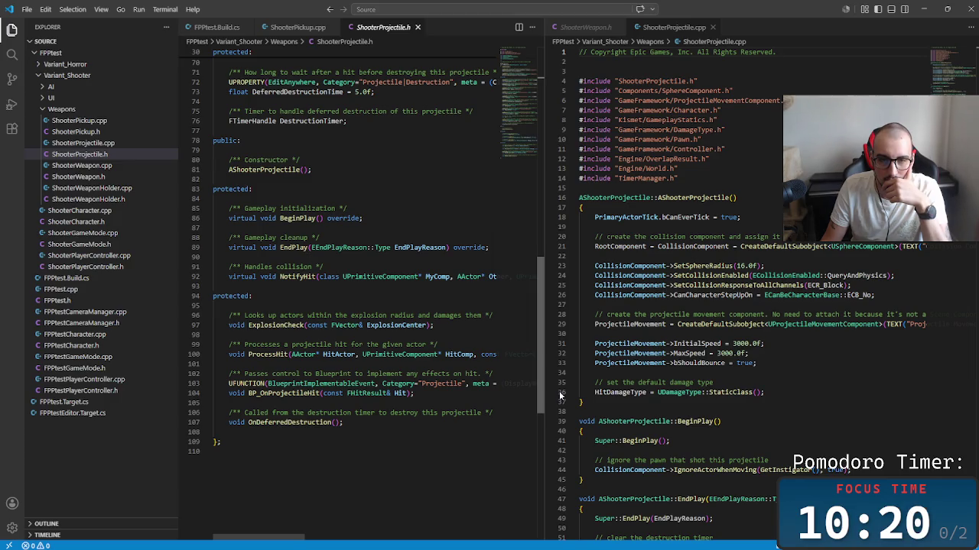
pyautogui.moveTo(559, 391); pyautogui.dragTo(558, 390)
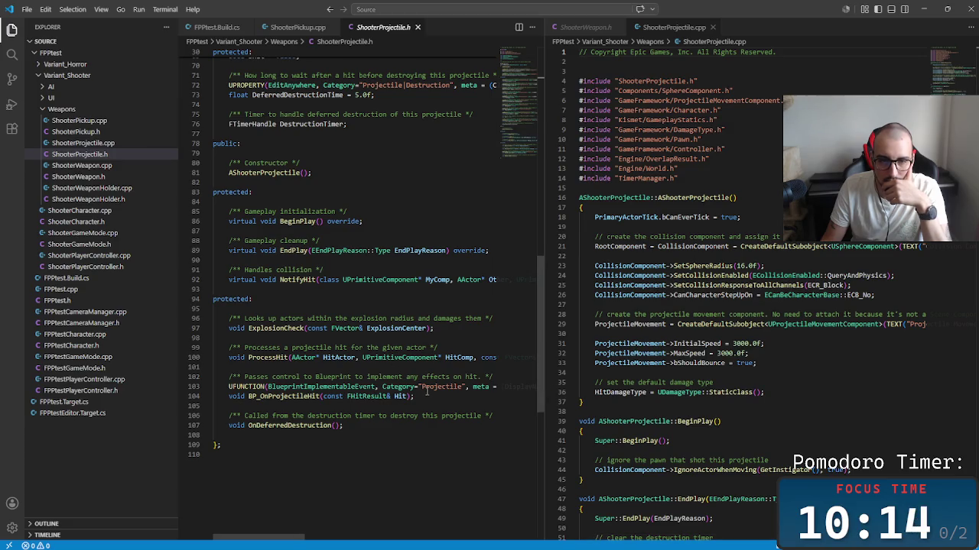
pyautogui.moveTo(414, 397); pyautogui.dragTo(214, 396)
pyautogui.click(474, 408)
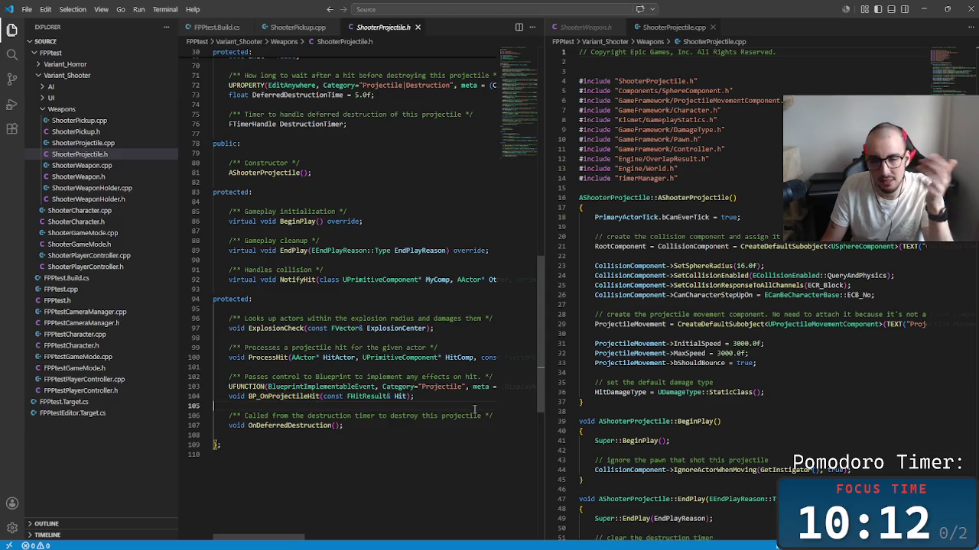
pyautogui.hscroll(5, 230, 528)
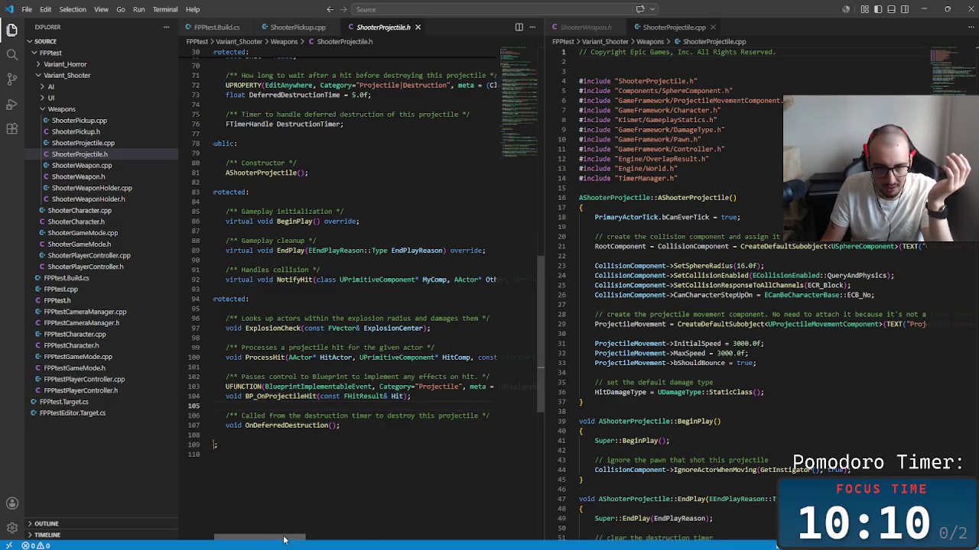
pyautogui.hscroll(-5, 260, 512)
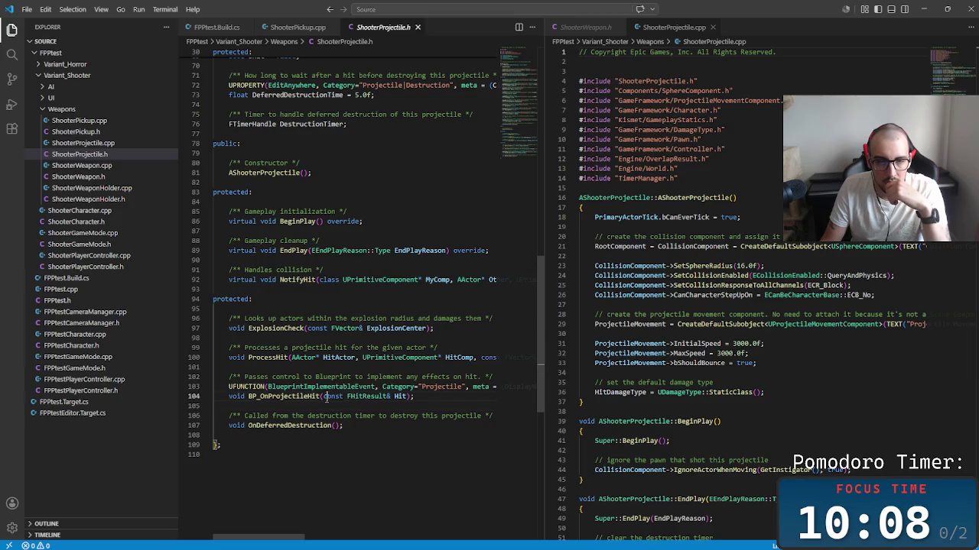
pyautogui.click(280, 396)
pyautogui.click(329, 425)
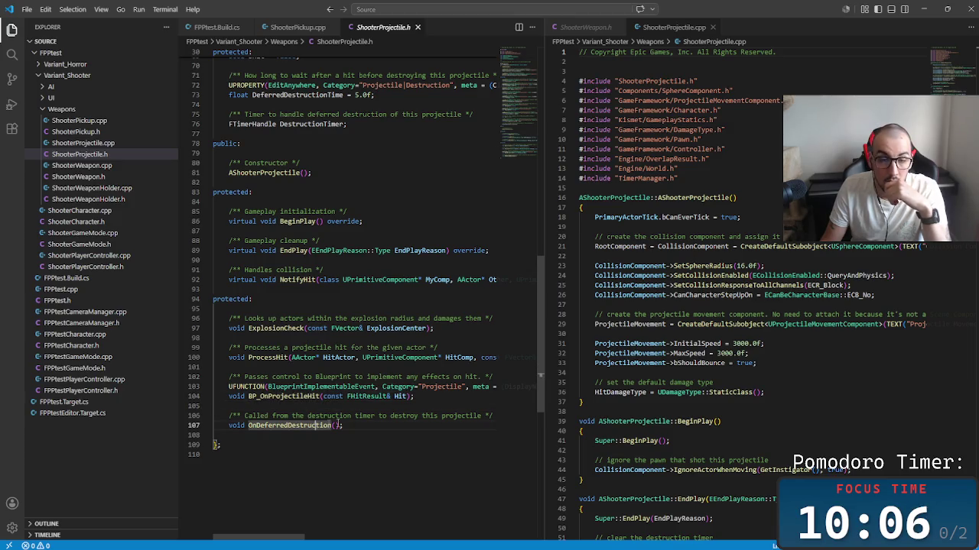
pyautogui.click(319, 396)
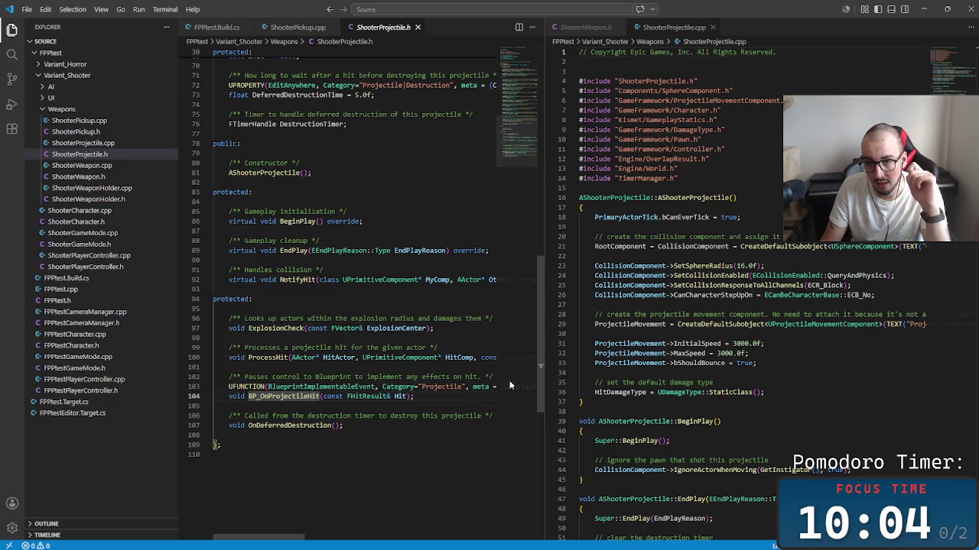
pyautogui.scroll(5, 537, 383)
pyautogui.scroll(-6, 537, 394)
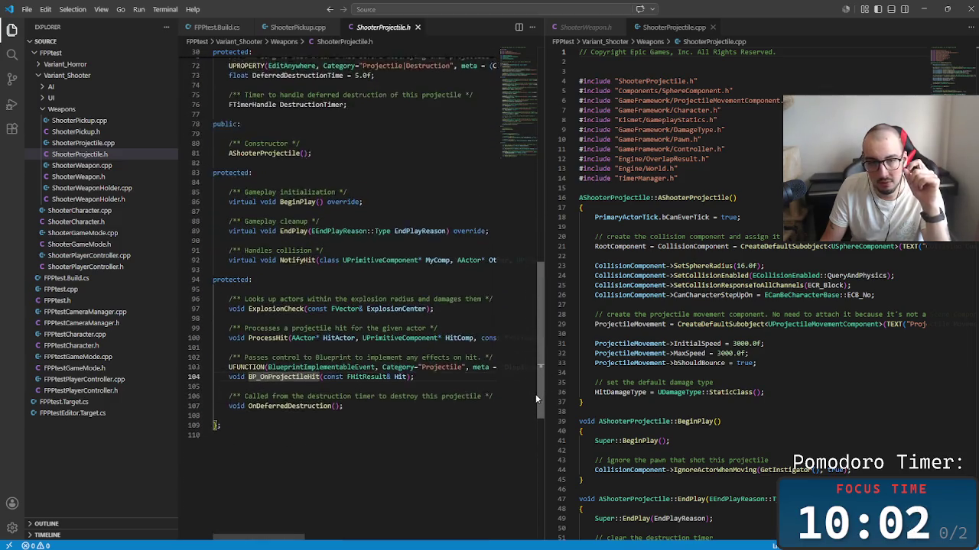
pyautogui.scroll(1, 535, 400)
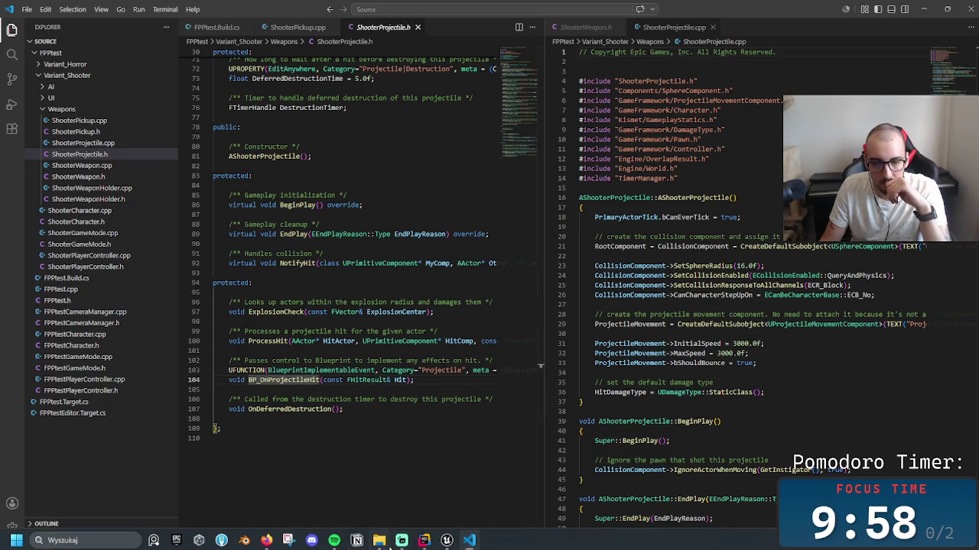
pyautogui.click(383, 545)
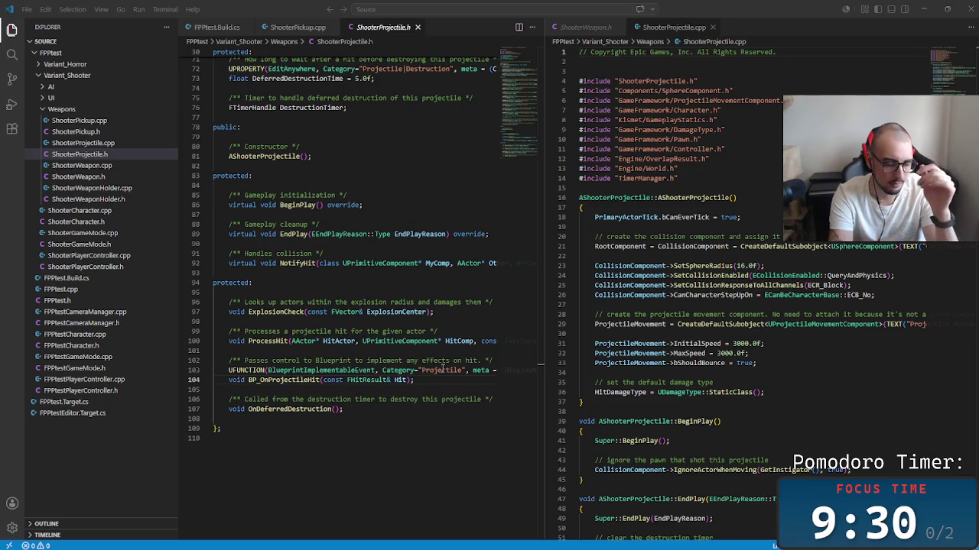
pyautogui.hotkey('alt', 'Tab')
# Step: Maximize the FPPtest Unreal Editor and browse the projectile blueprints, Meshes and Materials folders
pyautogui.hotkey('alt', 'Tab')
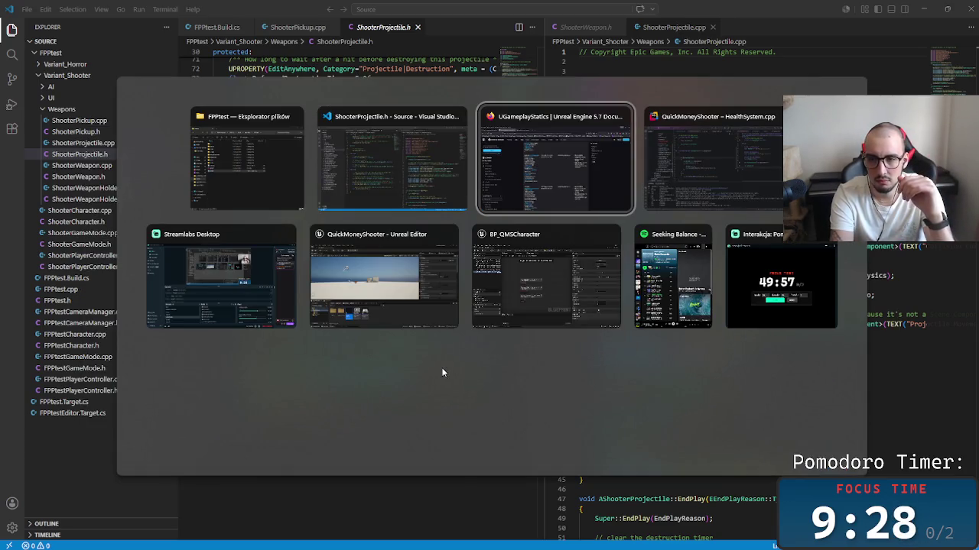
pyautogui.hotkey('alt', 'Tab')
pyautogui.press('Tab')
pyautogui.press('Tab')
pyautogui.press('Tab')
pyautogui.press('Tab')
pyautogui.press('Tab')
pyautogui.press('Tab')
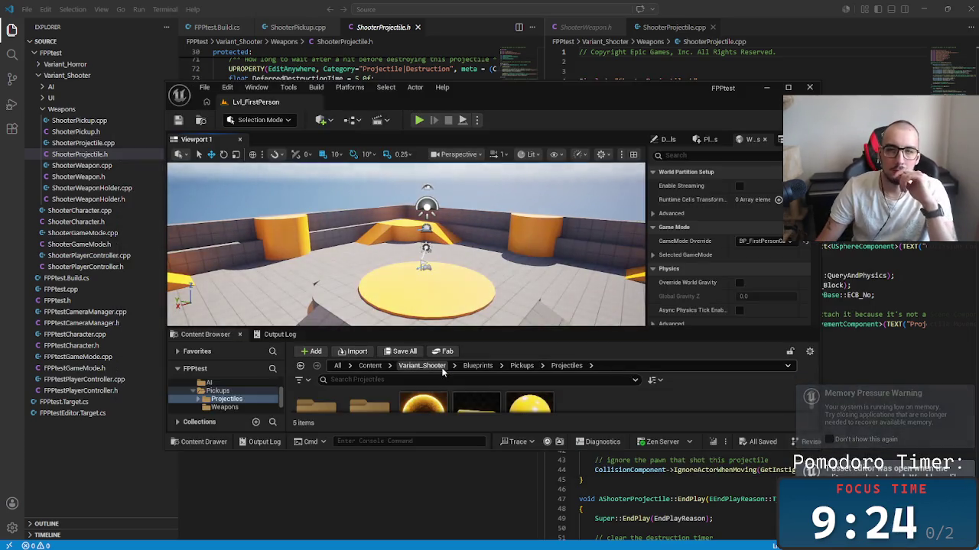
pyautogui.click(788, 87)
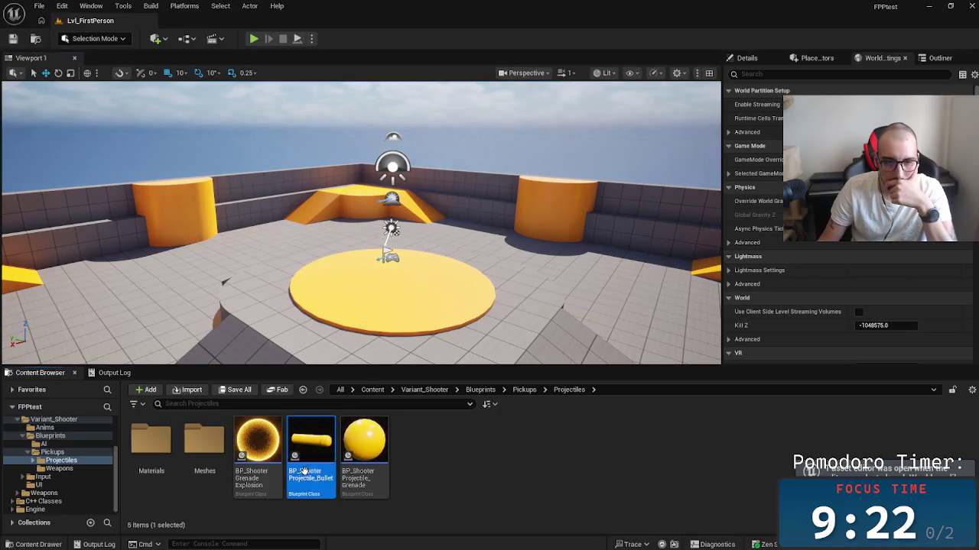
pyautogui.click(303, 471)
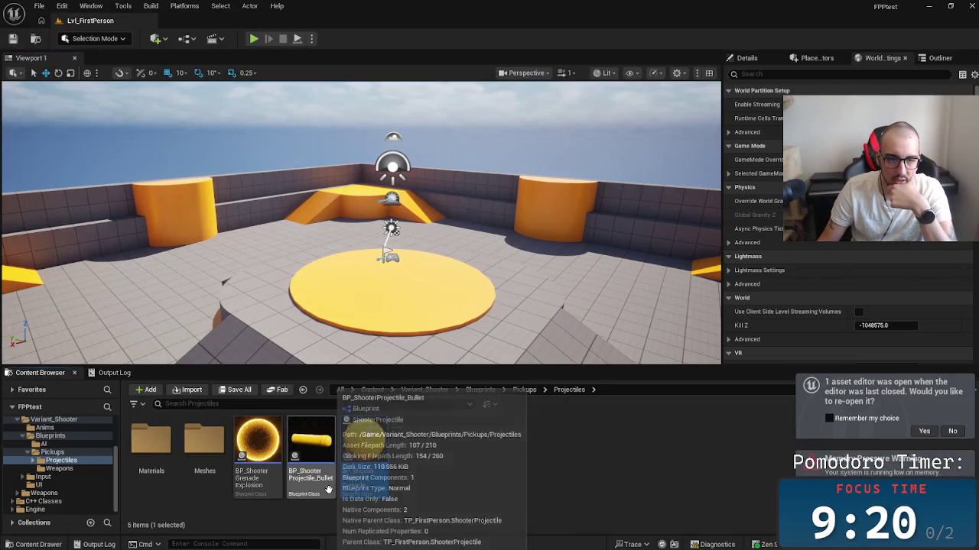
pyautogui.press('Left')
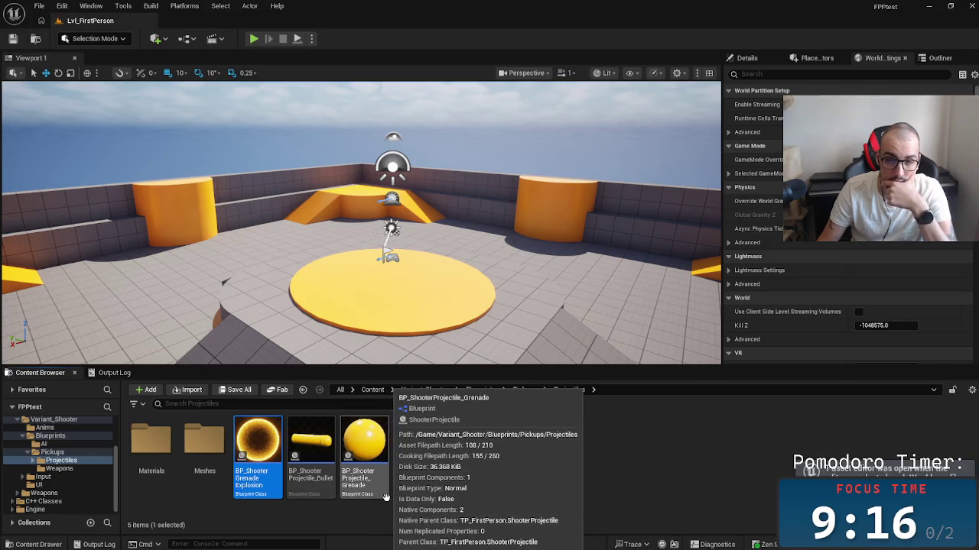
pyautogui.click(214, 466)
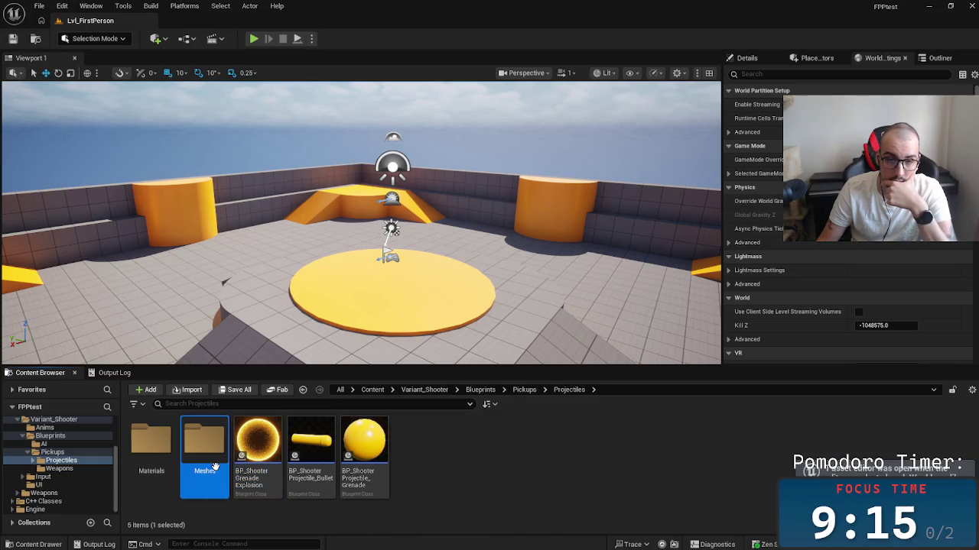
pyautogui.click(152, 447)
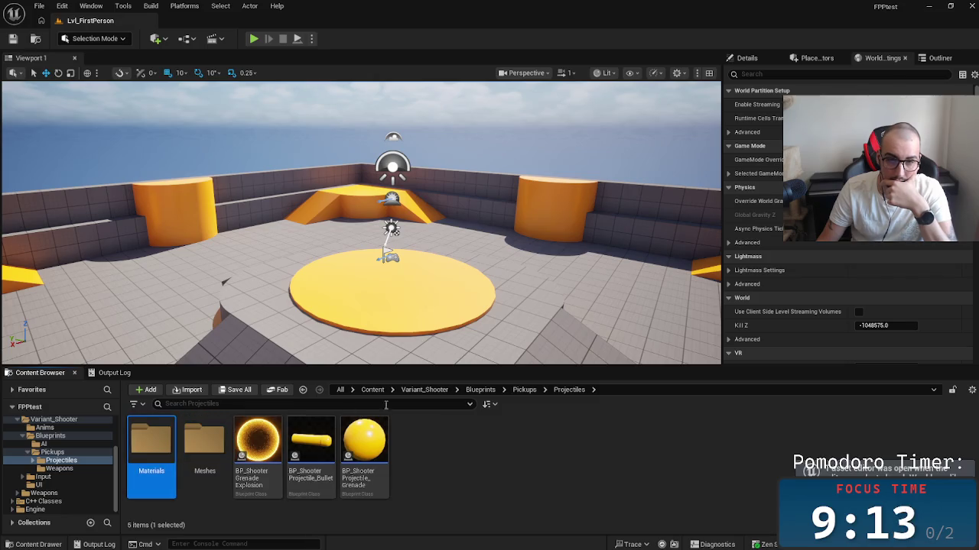
# Step: Go via Variant_Shooter > Blueprints > Pickups > Weapons and open BP_ShooterWeapon_Pistol
pyautogui.click(514, 391)
pyautogui.click(480, 390)
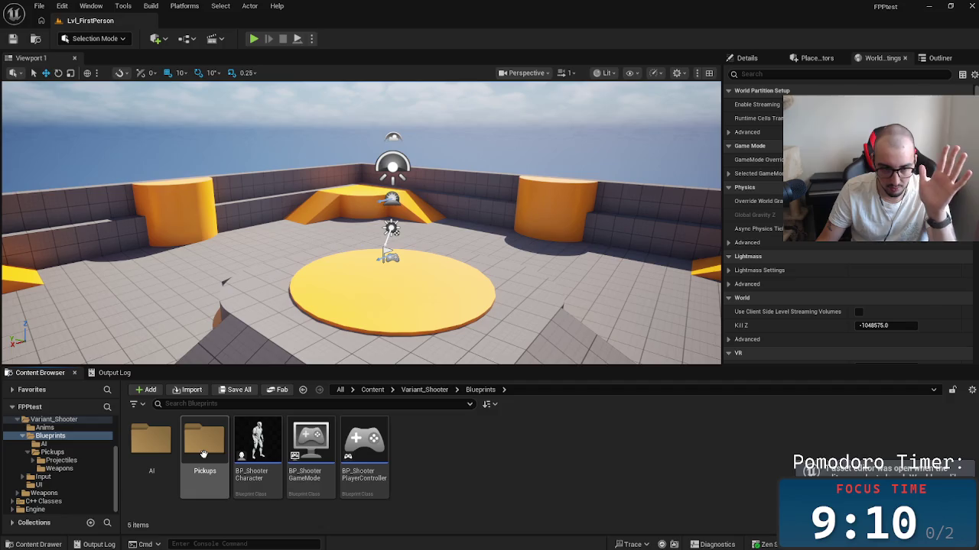
pyautogui.click(431, 390)
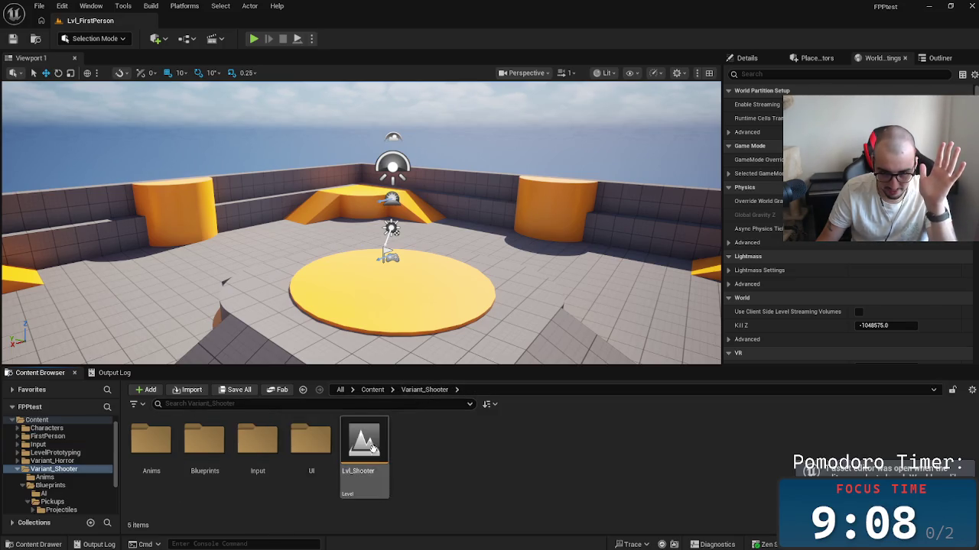
pyautogui.doubleClick(204, 448)
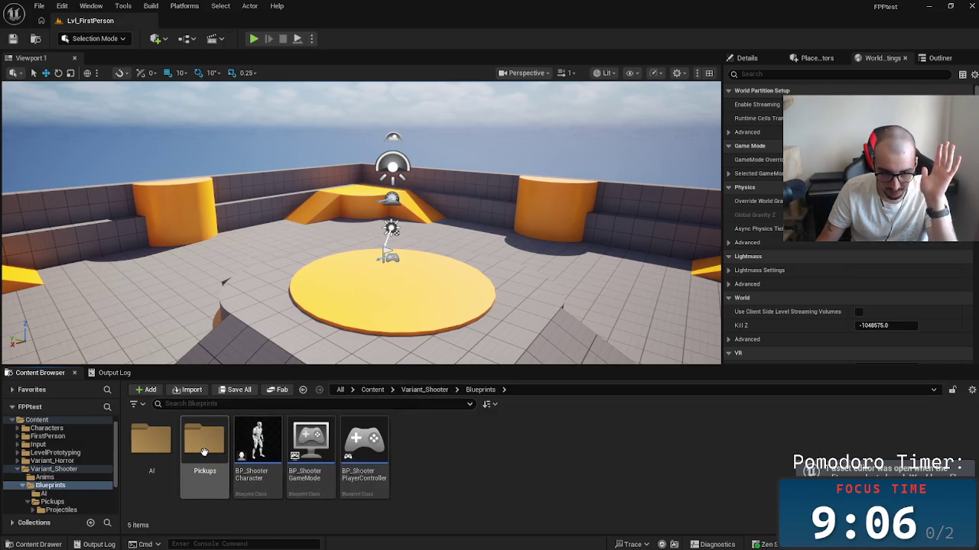
pyautogui.doubleClick(205, 450)
pyautogui.doubleClick(207, 449)
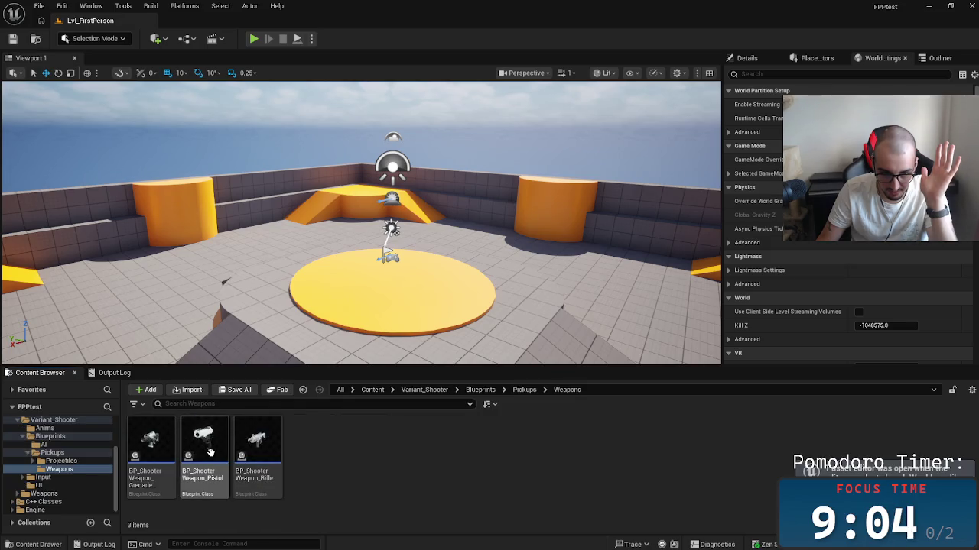
pyautogui.doubleClick(216, 450)
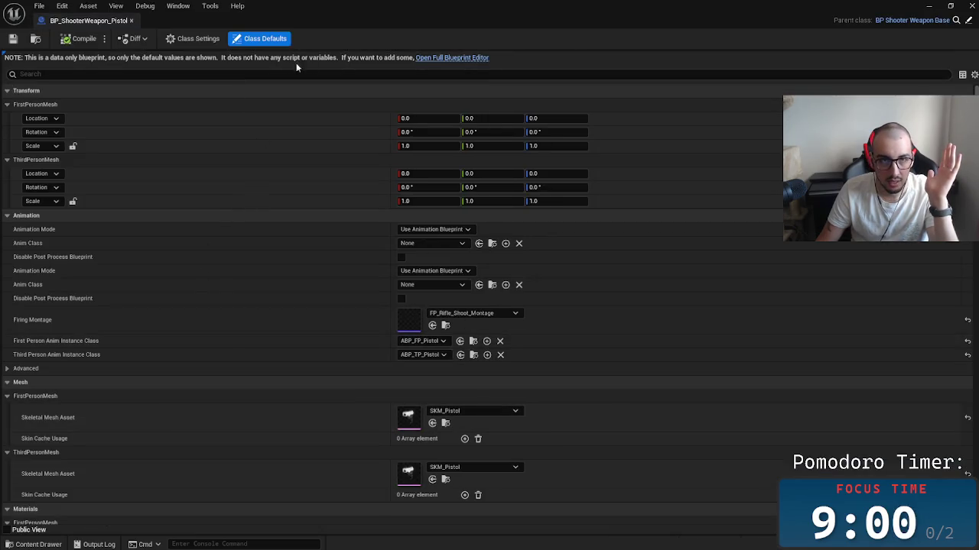
# Step: Open BP_ShooterWeapon_Pistol in the full Blueprint Editor and browse its Class Defaults
pyautogui.click(459, 58)
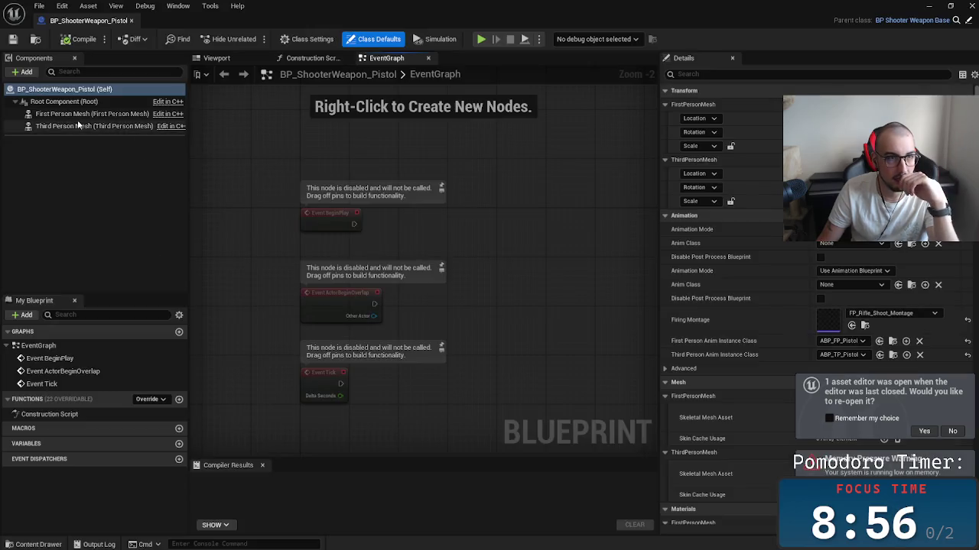
pyautogui.click(78, 113)
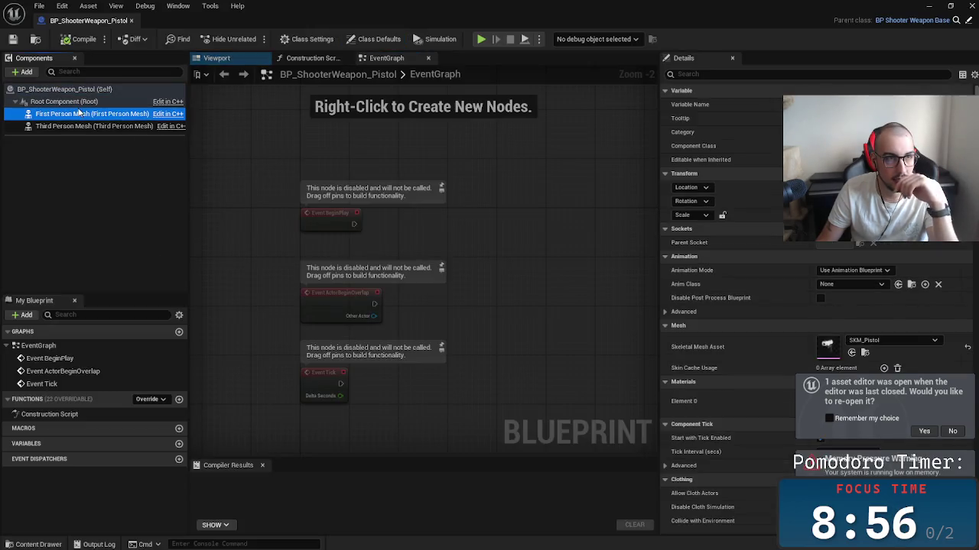
pyautogui.click(64, 88)
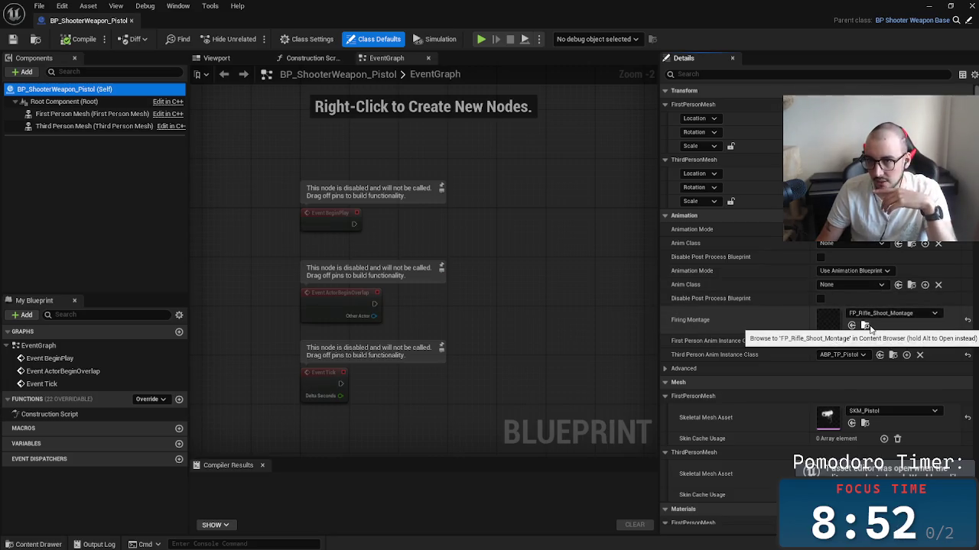
pyautogui.scroll(-5, 810, 306)
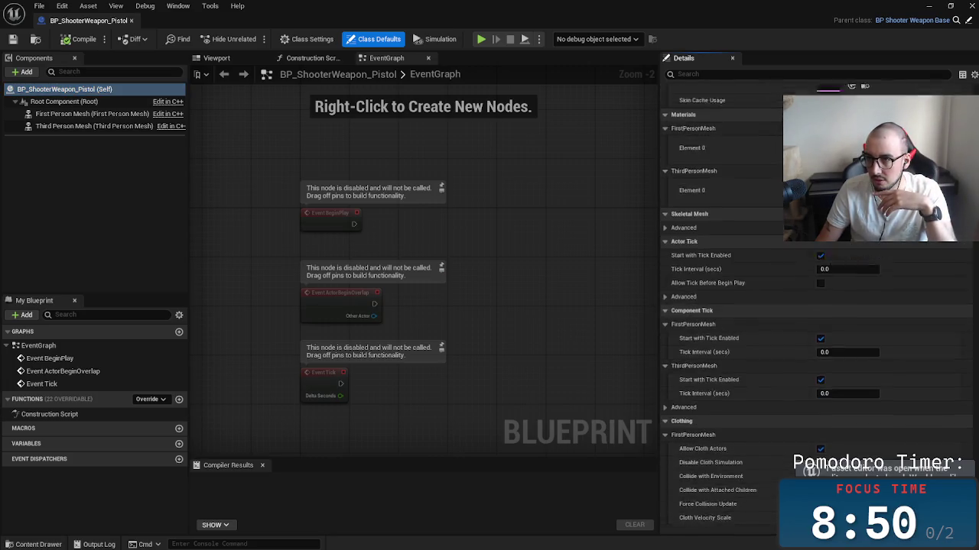
pyautogui.scroll(1, 810, 306)
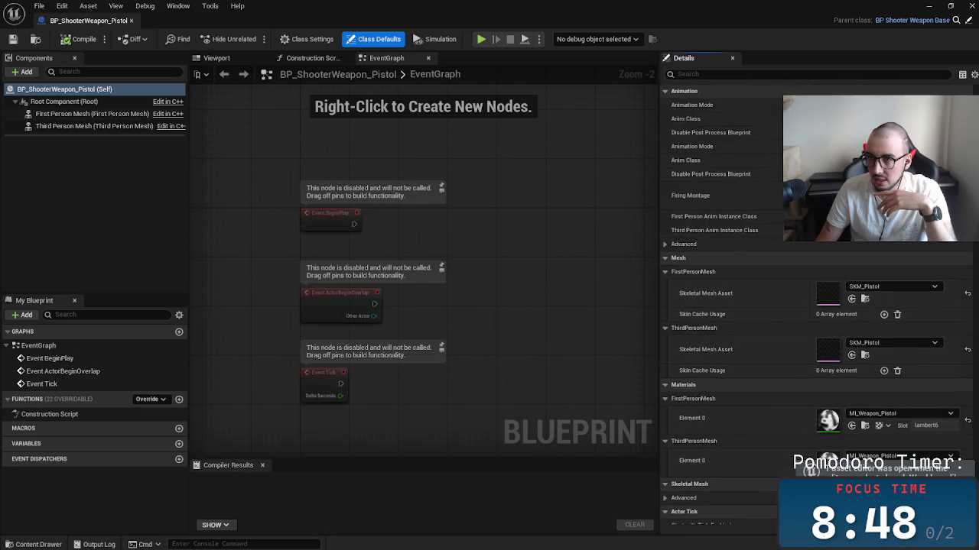
pyautogui.scroll(-1, 810, 306)
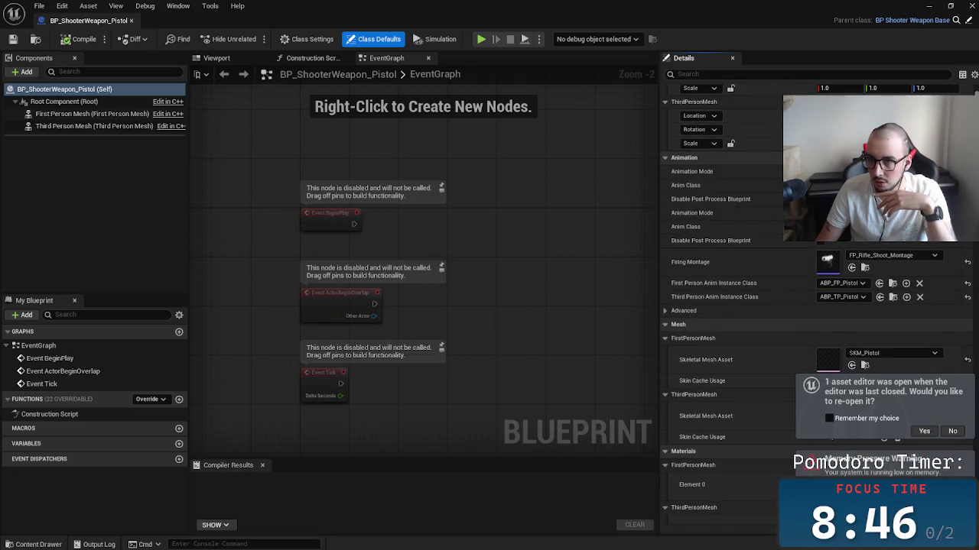
pyautogui.scroll(-10, 810, 306)
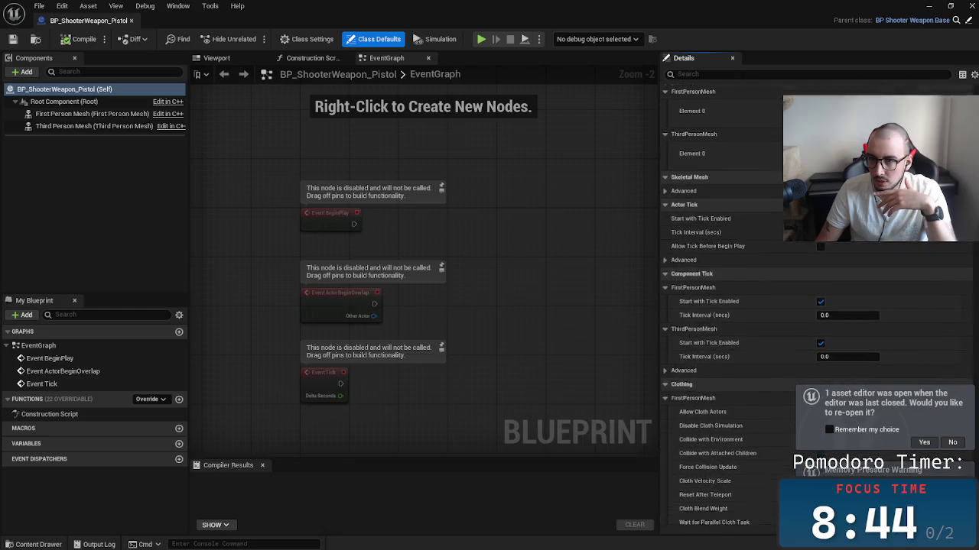
pyautogui.scroll(-10, 811, 305)
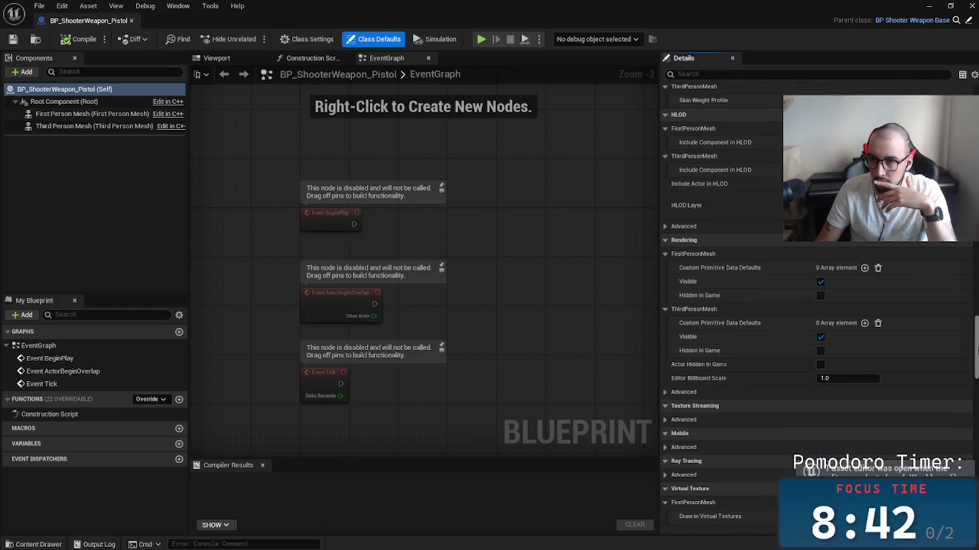
# Step: Scroll back through the pistol's Class Defaults, then minimize the Blueprint editor window
pyautogui.scroll(3, 810, 306)
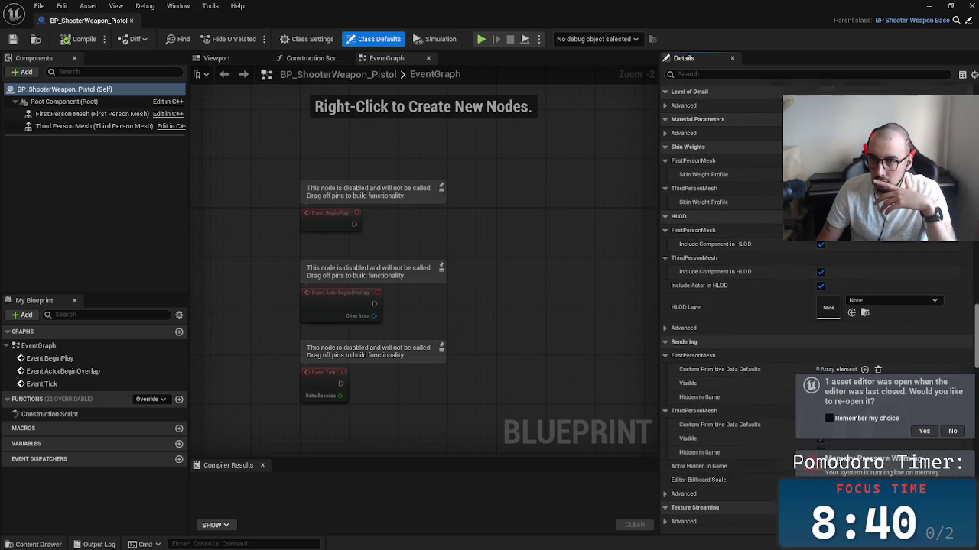
pyautogui.scroll(7, 810, 306)
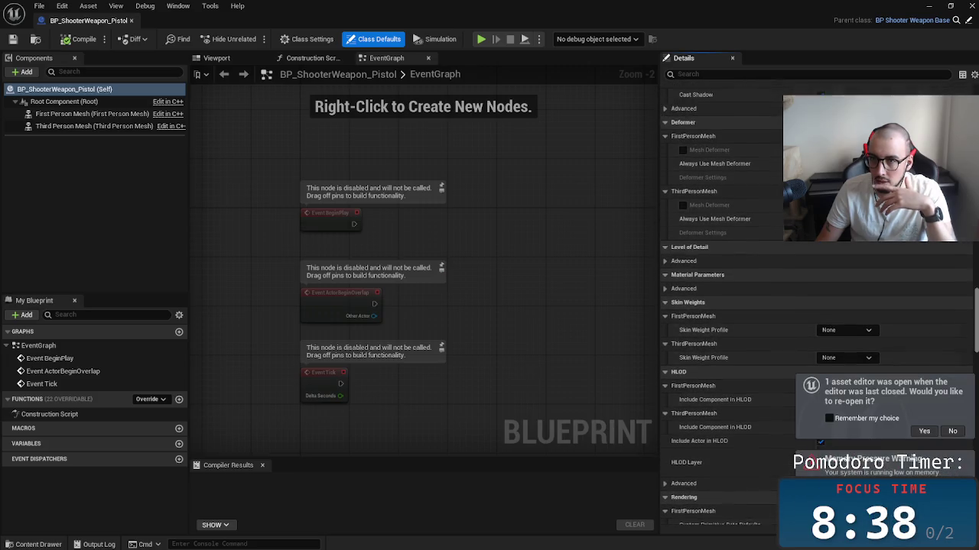
pyautogui.scroll(7, 811, 306)
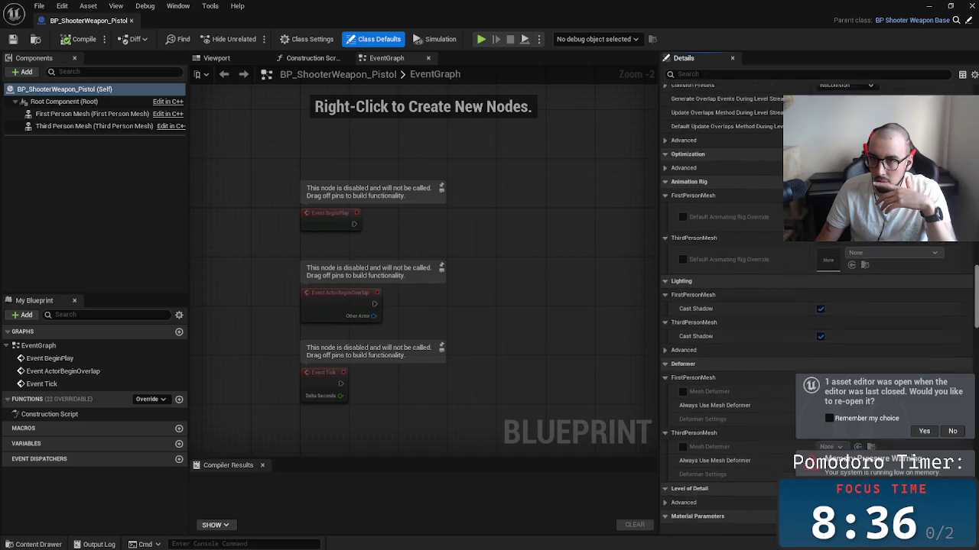
pyautogui.scroll(8, 810, 305)
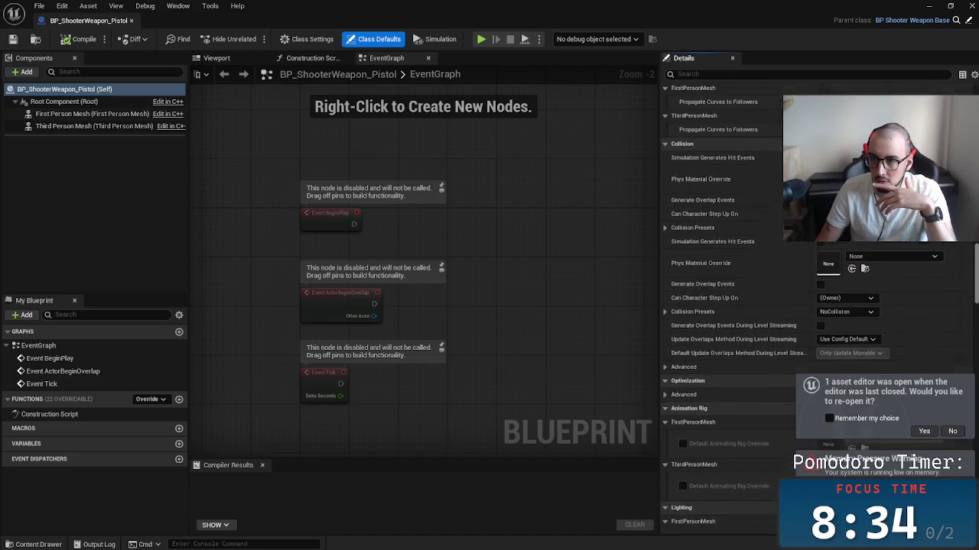
pyautogui.scroll(8, 811, 306)
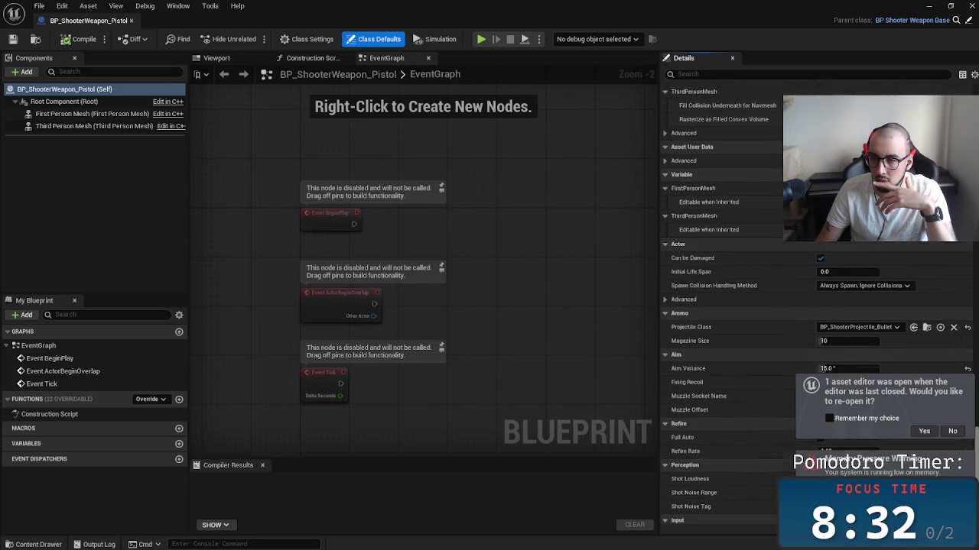
pyautogui.scroll(-3, 811, 306)
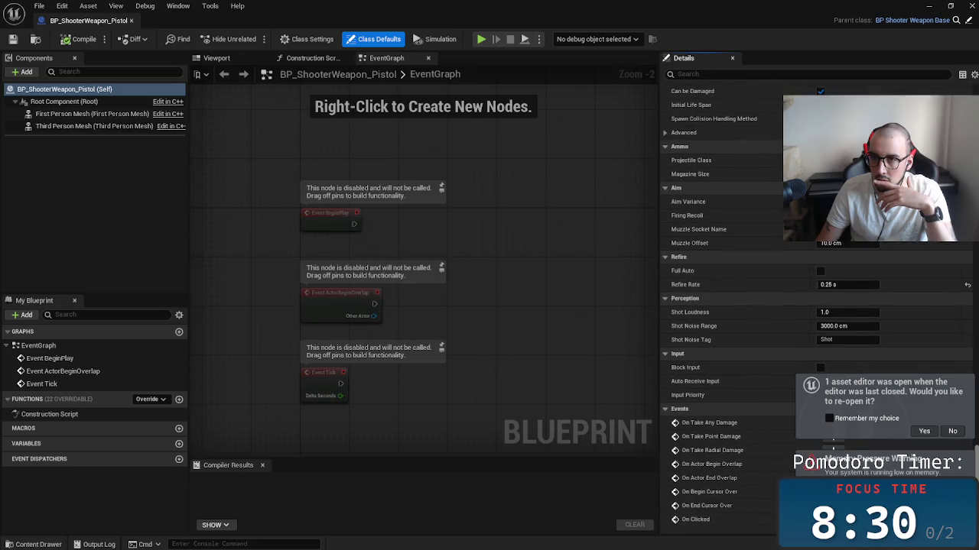
pyautogui.scroll(-1, 833, 445)
pyautogui.scroll(2, 833, 445)
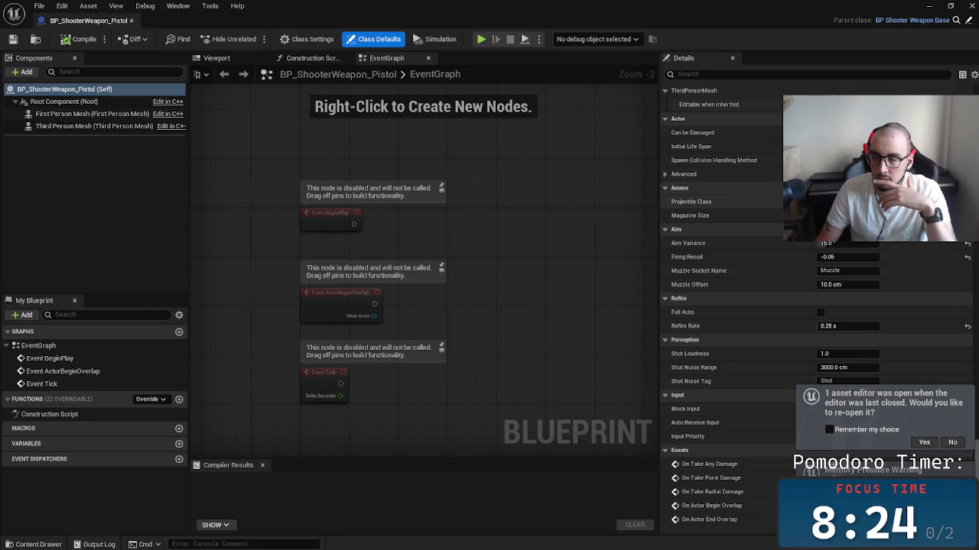
pyautogui.press('super+Down')
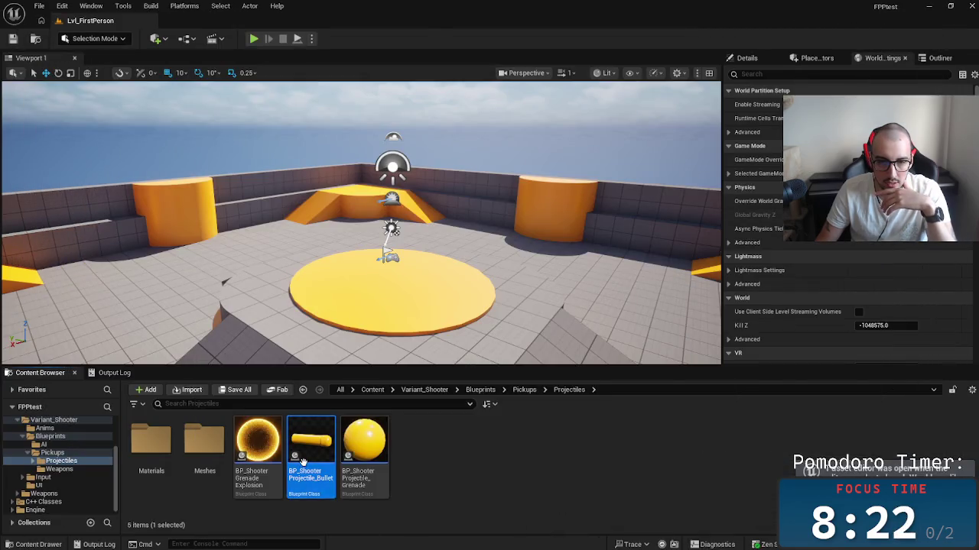
pyautogui.doubleClick(303, 462)
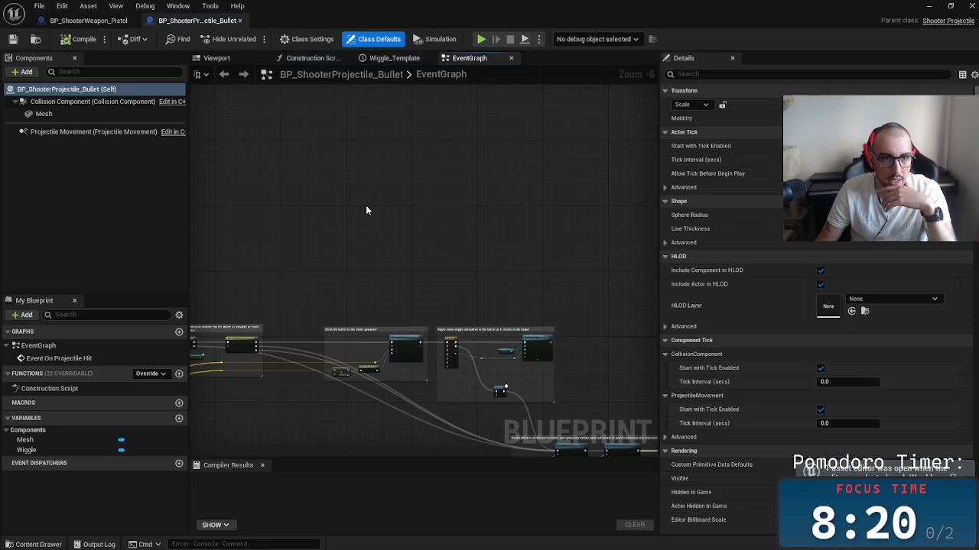
pyautogui.scroll(6, 387, 223)
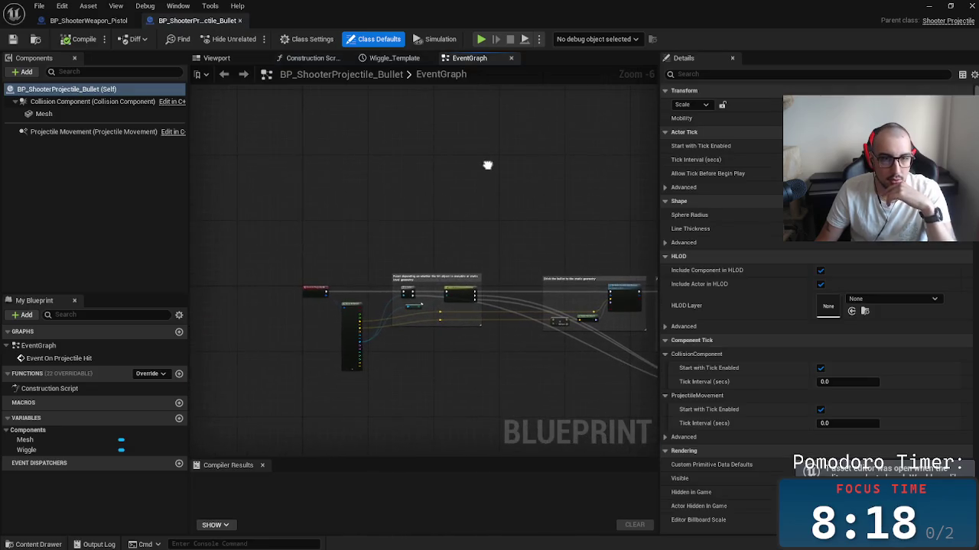
pyautogui.moveTo(368, 188); pyautogui.dragTo(528, 212)
pyautogui.scroll(-2, 233, 178)
pyautogui.scroll(2, 377, 346)
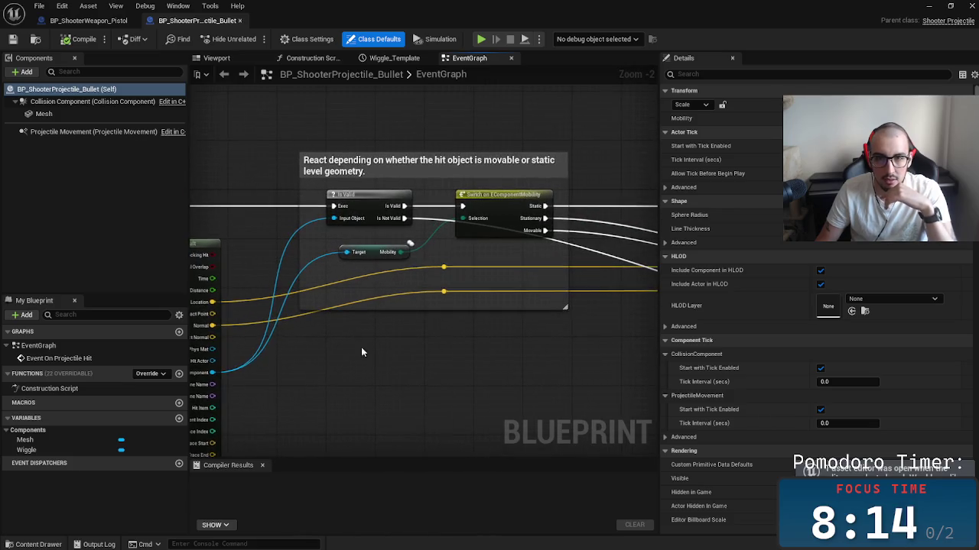
pyautogui.scroll(-2, 413, 367)
pyautogui.moveTo(424, 283); pyautogui.dragTo(337, 346)
pyautogui.moveTo(496, 190); pyautogui.dragTo(393, 197)
pyautogui.moveTo(475, 164)
pyautogui.mouseDown()
pyautogui.moveTo(525, 244)
pyautogui.moveTo(505, 256)
pyautogui.mouseUp()
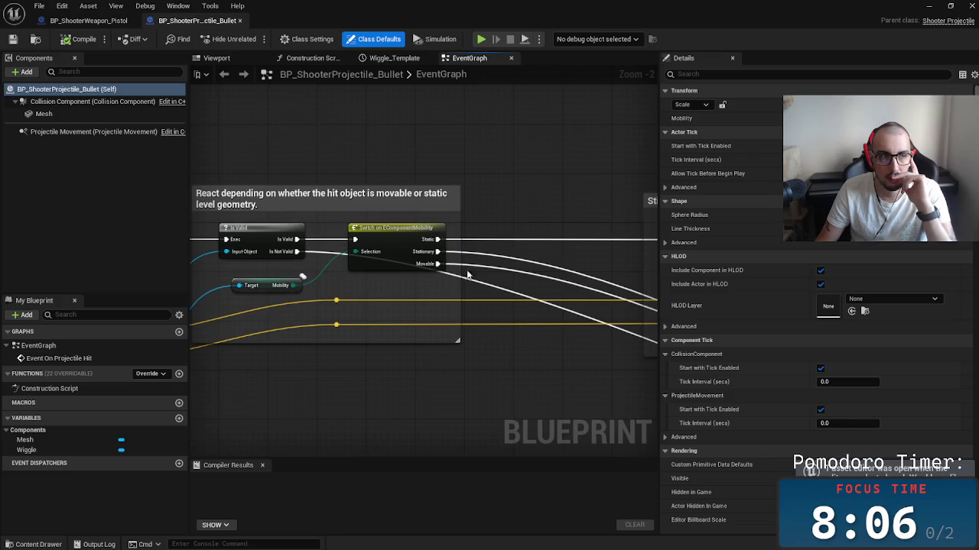
pyautogui.moveTo(555, 231); pyautogui.dragTo(531, 227)
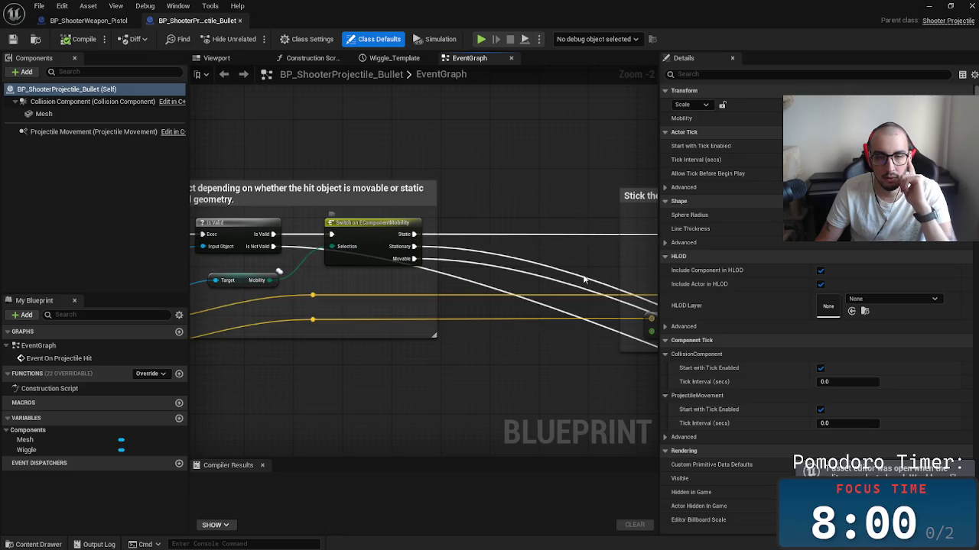
pyautogui.scroll(-3, 560, 276)
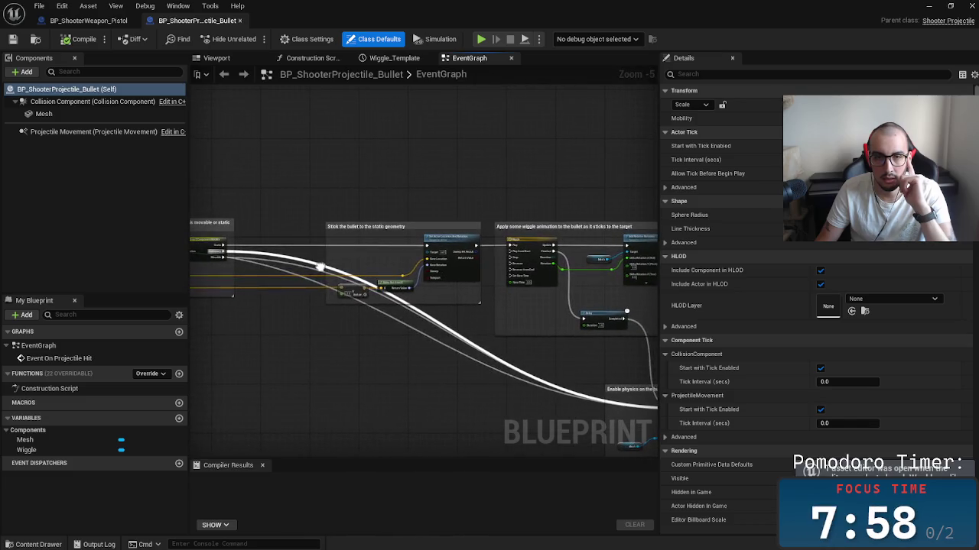
pyautogui.moveTo(320, 267)
pyautogui.mouseDown()
pyautogui.moveTo(425, 291)
pyautogui.moveTo(448, 276)
pyautogui.moveTo(613, 277)
pyautogui.mouseUp()
pyautogui.scroll(4, 347, 290)
pyautogui.scroll(-2, 433, 267)
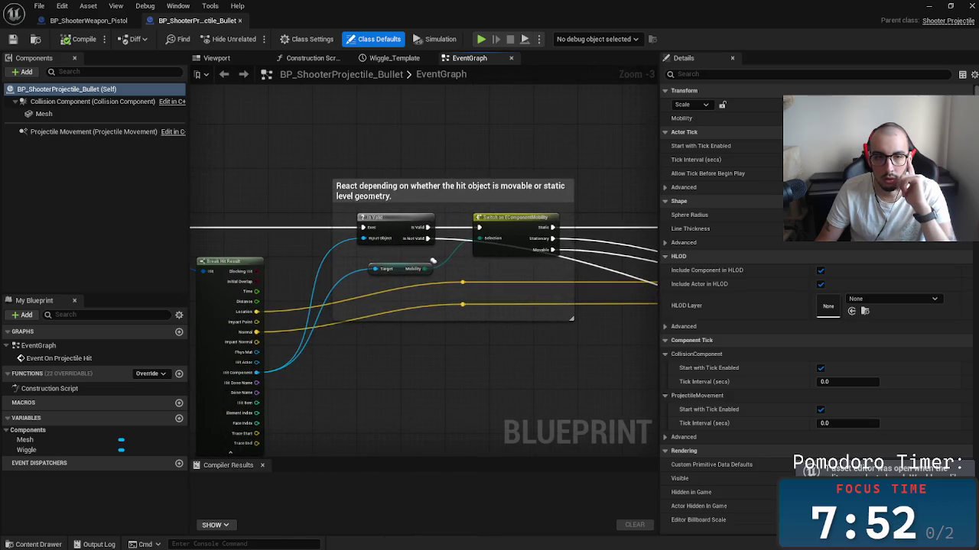
pyautogui.moveTo(428, 237)
pyautogui.mouseDown()
pyautogui.moveTo(652, 274)
pyautogui.moveTo(505, 277)
pyautogui.moveTo(456, 312)
pyautogui.moveTo(268, 308)
pyautogui.moveTo(590, 343)
pyautogui.moveTo(415, 327)
pyautogui.mouseUp()
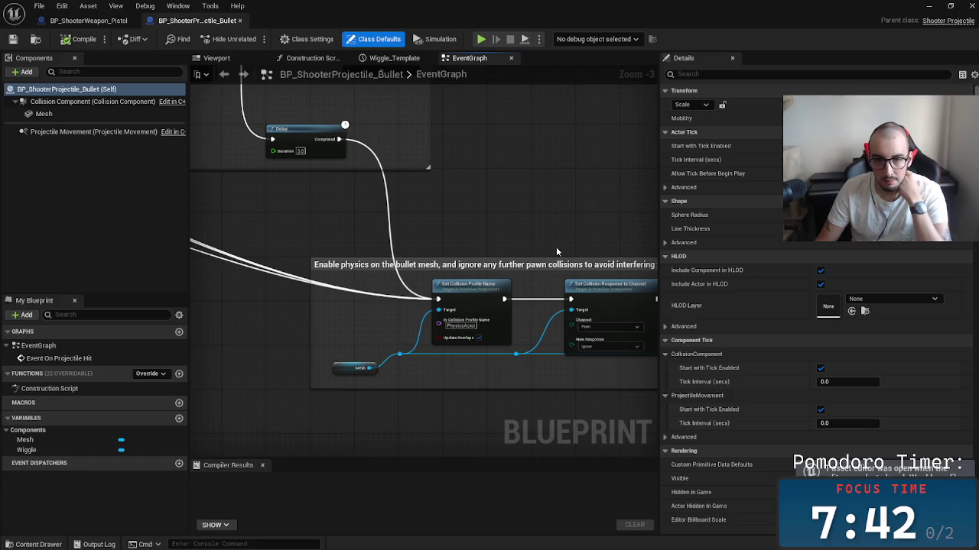
pyautogui.moveTo(601, 249); pyautogui.dragTo(368, 215)
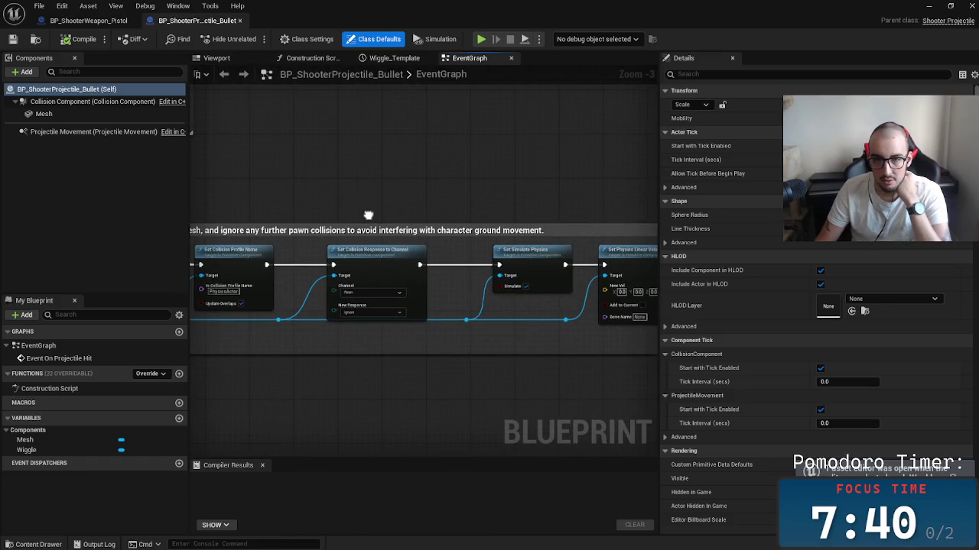
pyautogui.moveTo(517, 216); pyautogui.dragTo(459, 220)
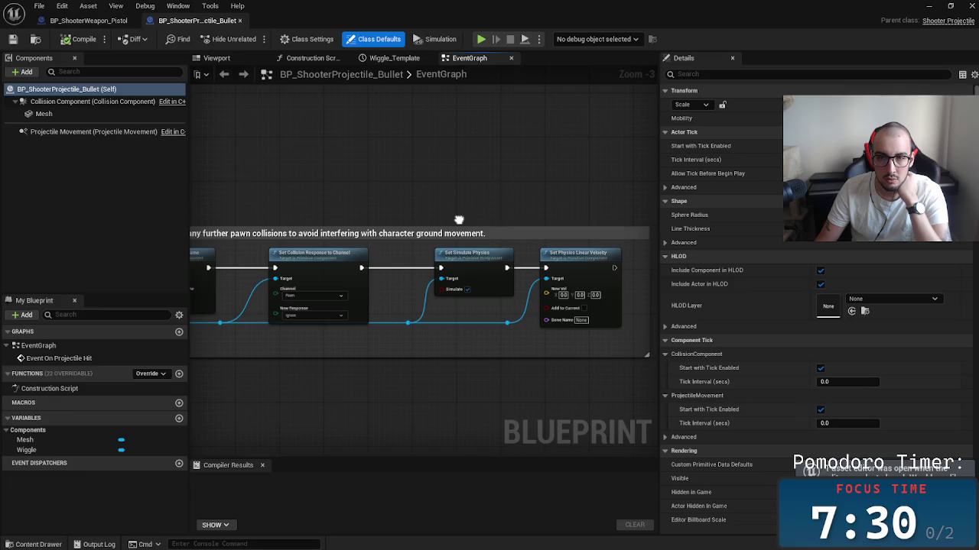
pyautogui.moveTo(459, 220)
pyautogui.mouseDown()
pyautogui.moveTo(516, 236)
pyautogui.moveTo(348, 238)
pyautogui.mouseUp()
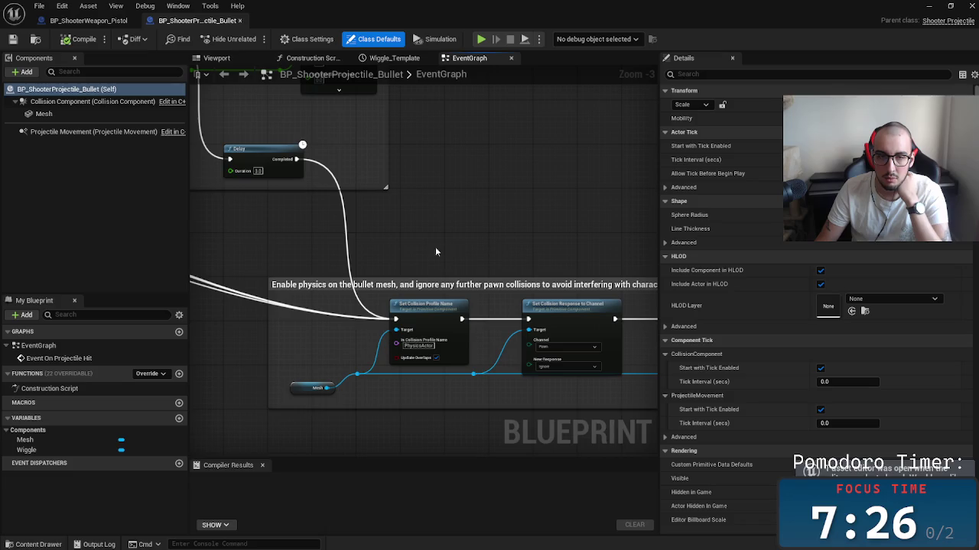
pyautogui.moveTo(532, 268); pyautogui.dragTo(317, 281)
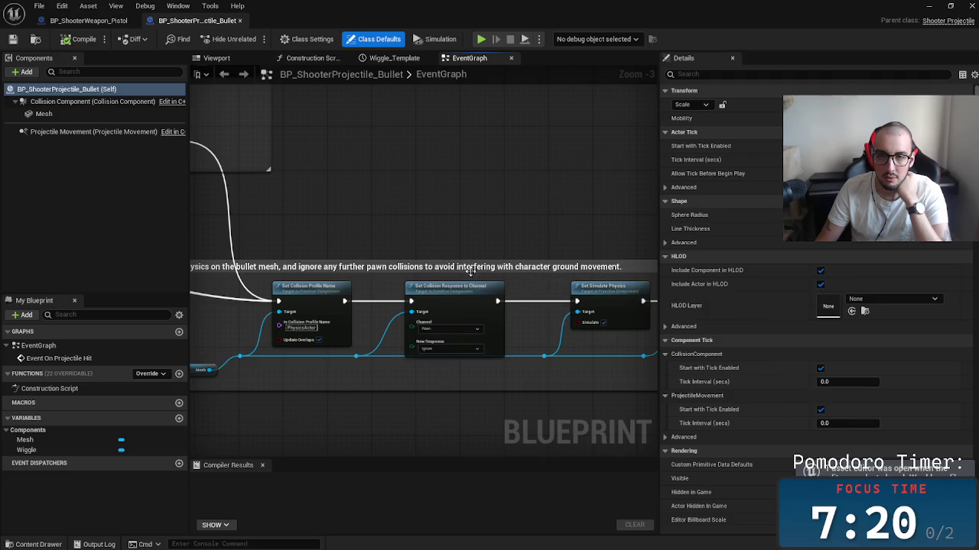
pyautogui.moveTo(406, 228); pyautogui.dragTo(563, 352)
pyautogui.moveTo(508, 206)
pyautogui.mouseDown()
pyautogui.moveTo(357, 210)
pyautogui.moveTo(288, 201)
pyautogui.moveTo(441, 293)
pyautogui.mouseUp()
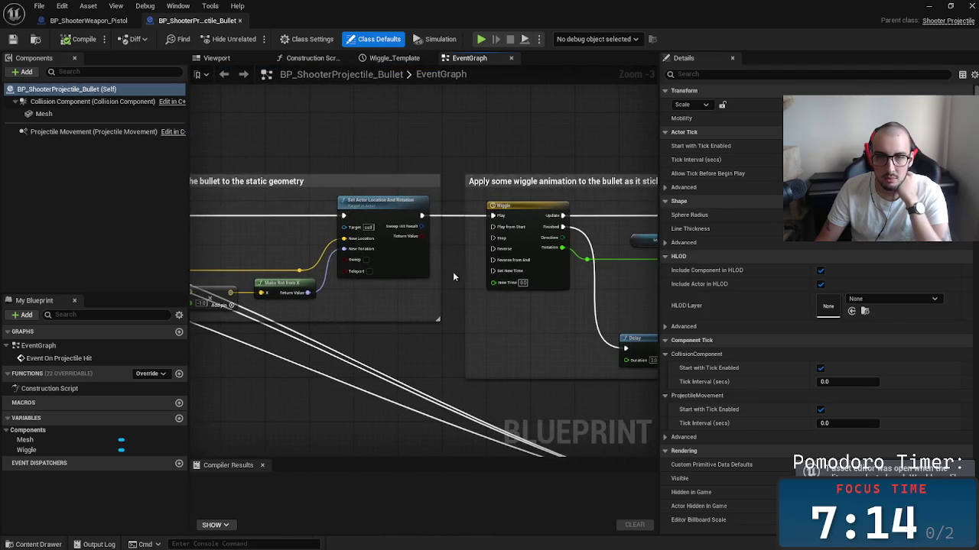
pyautogui.moveTo(698, 365)
pyautogui.mouseDown()
pyautogui.moveTo(601, 320)
pyautogui.moveTo(410, 316)
pyautogui.mouseUp()
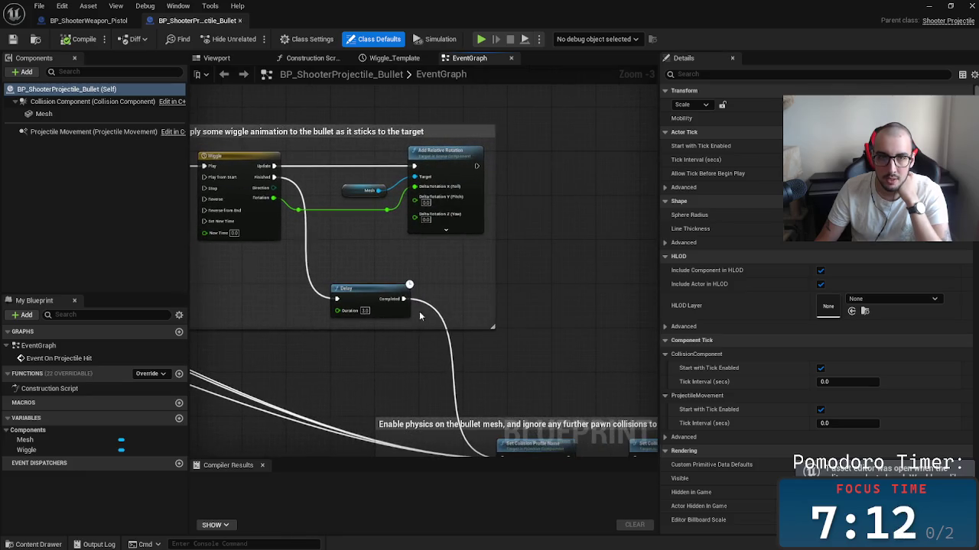
pyautogui.moveTo(319, 205); pyautogui.dragTo(410, 256)
pyautogui.scroll(-2, 411, 256)
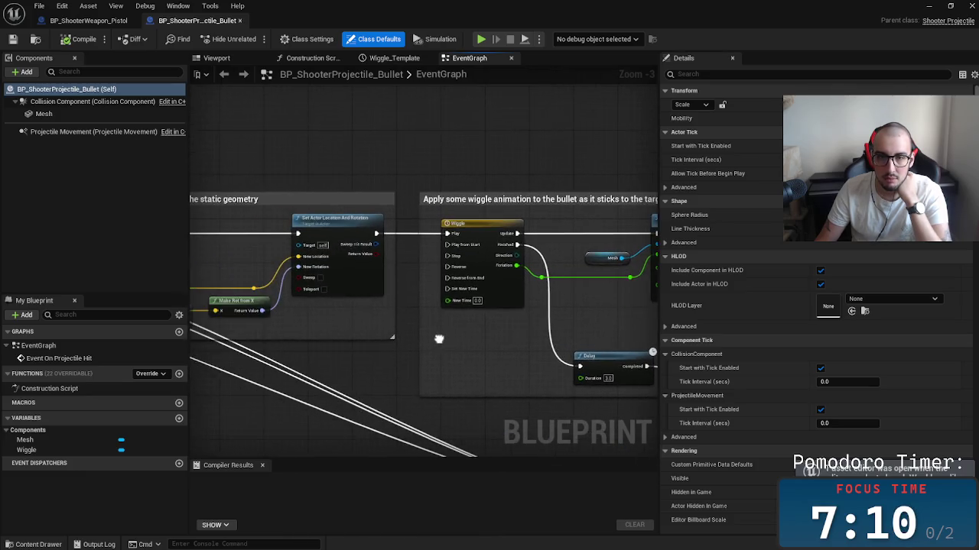
pyautogui.moveTo(480, 364); pyautogui.dragTo(552, 307)
pyautogui.scroll(1, 553, 307)
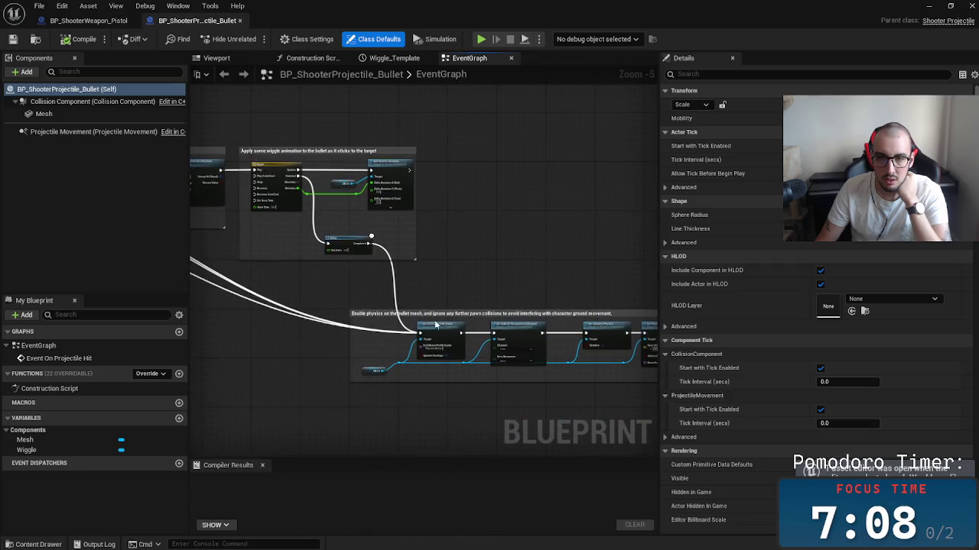
pyautogui.scroll(-1, 581, 337)
pyautogui.moveTo(468, 387); pyautogui.dragTo(306, 339)
pyautogui.moveTo(230, 306); pyautogui.dragTo(421, 329)
pyautogui.moveTo(211, 231); pyautogui.dragTo(392, 279)
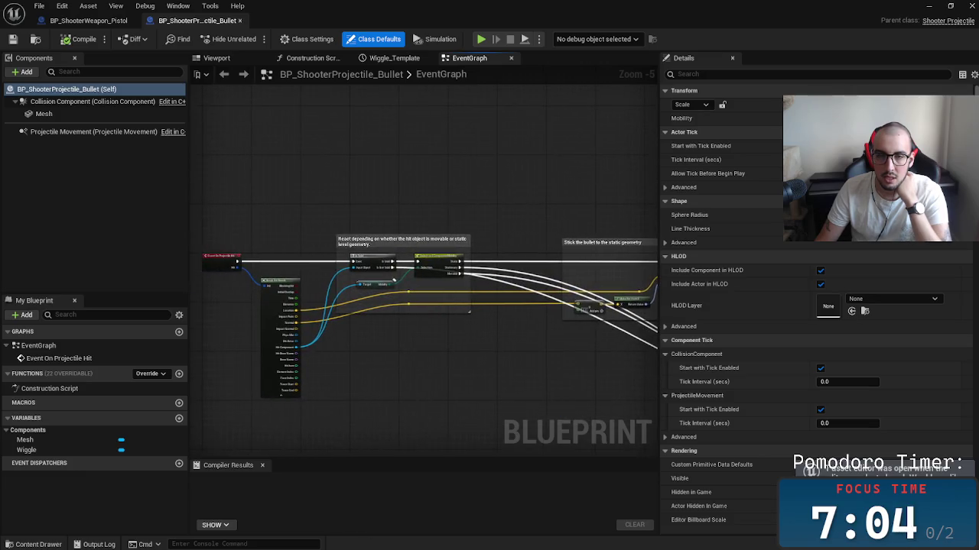
pyautogui.moveTo(656, 327); pyautogui.dragTo(612, 325)
pyautogui.moveTo(476, 354)
pyautogui.mouseDown()
pyautogui.moveTo(625, 297)
pyautogui.moveTo(533, 333)
pyautogui.mouseUp()
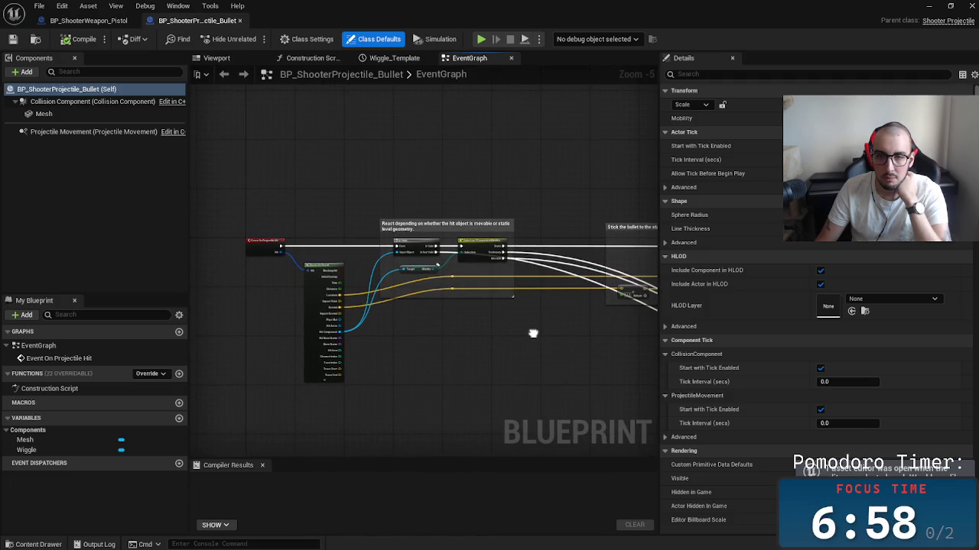
# Step: Inspect the bullet's Projectile Movement component settings in Details
pyautogui.click(81, 132)
pyautogui.scroll(-15, 817, 305)
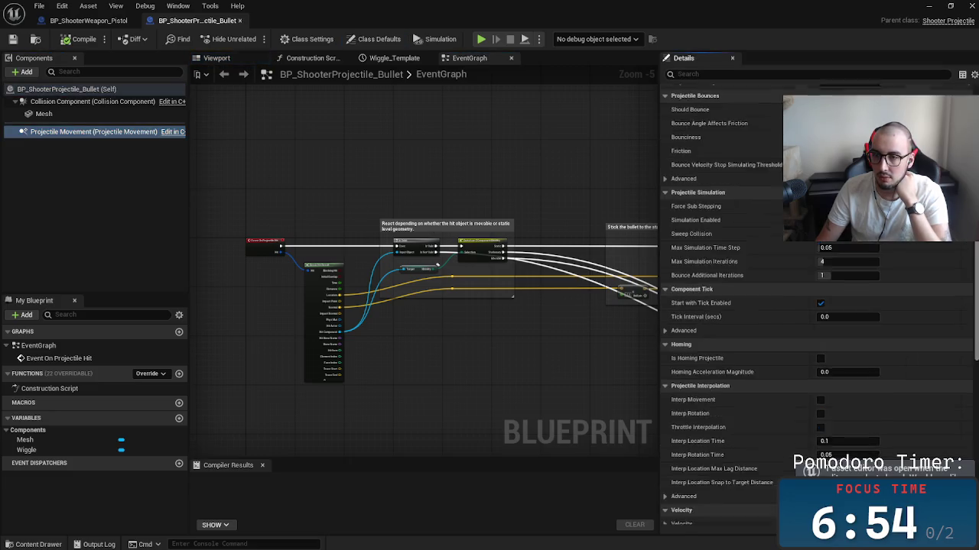
pyautogui.scroll(-5, 816, 306)
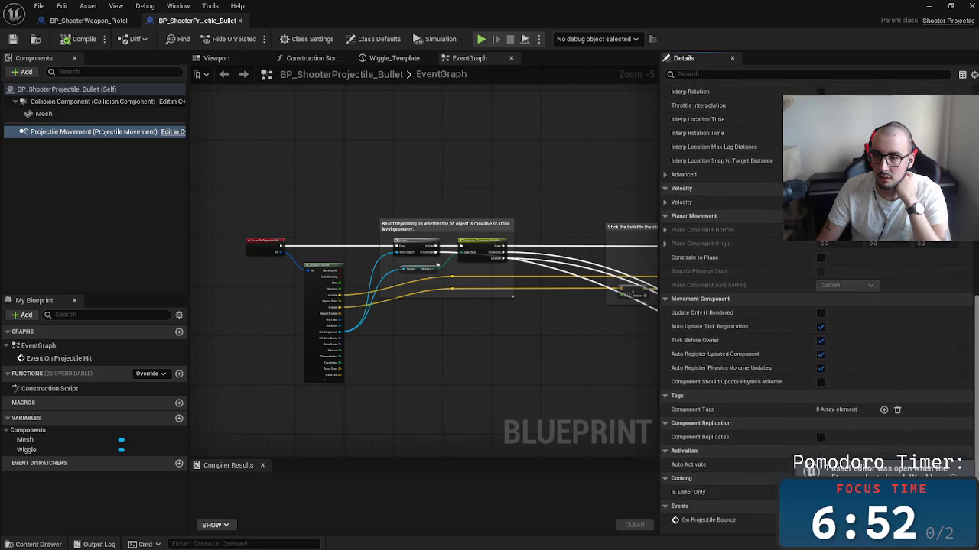
pyautogui.scroll(3, 817, 306)
pyautogui.scroll(8, 974, 304)
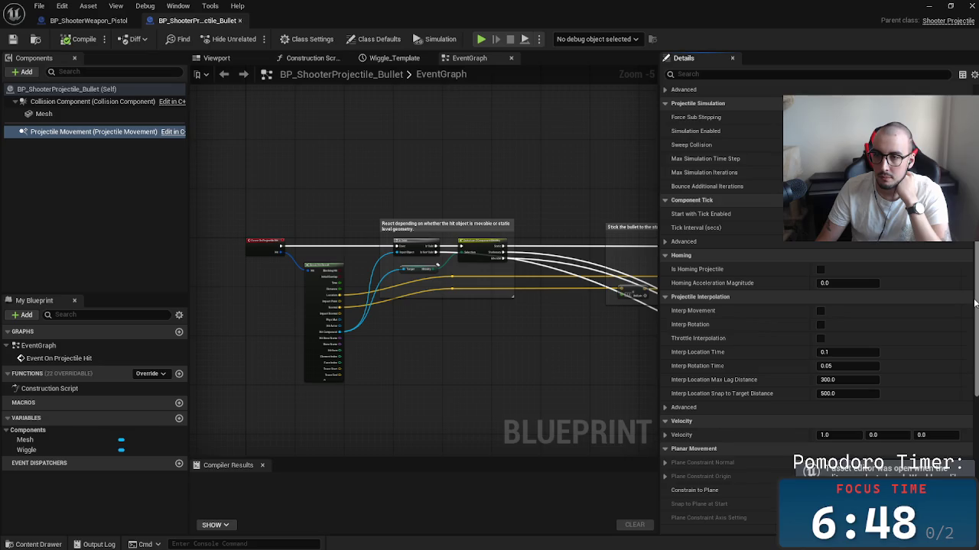
pyautogui.scroll(10, 974, 304)
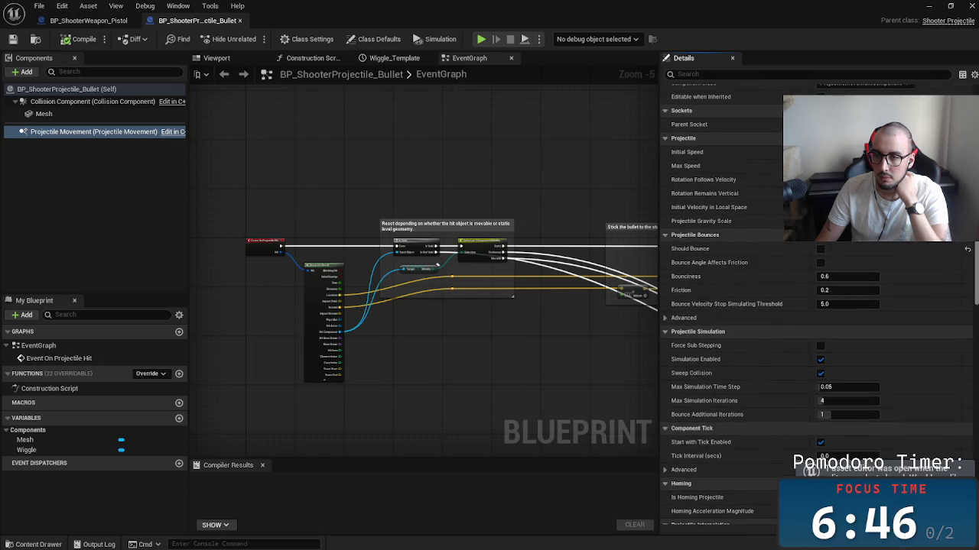
pyautogui.scroll(3, 817, 305)
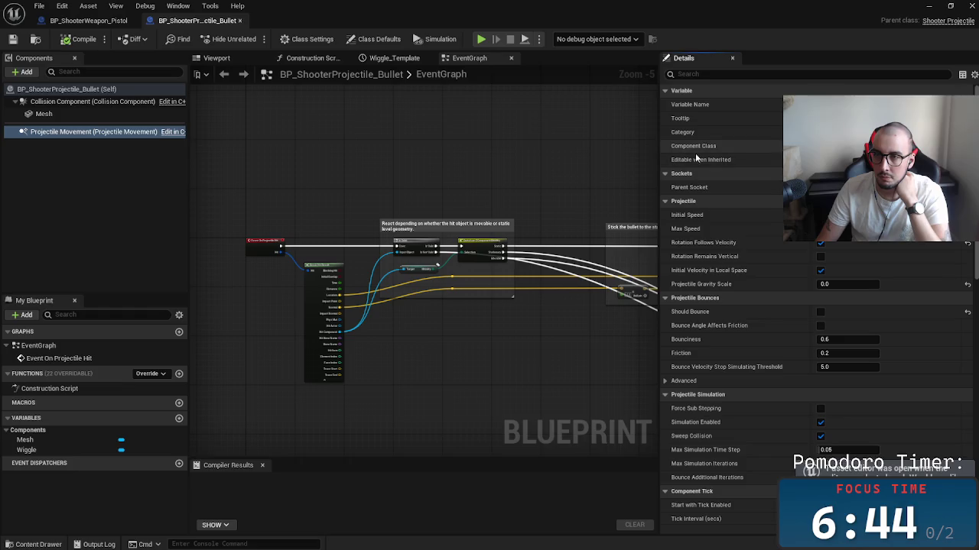
# Step: Check the Collision Component and Self defaults, then switch to the pistol blueprint and ShooterWeapon.h
pyautogui.click(102, 114)
pyautogui.click(111, 101)
pyautogui.click(93, 90)
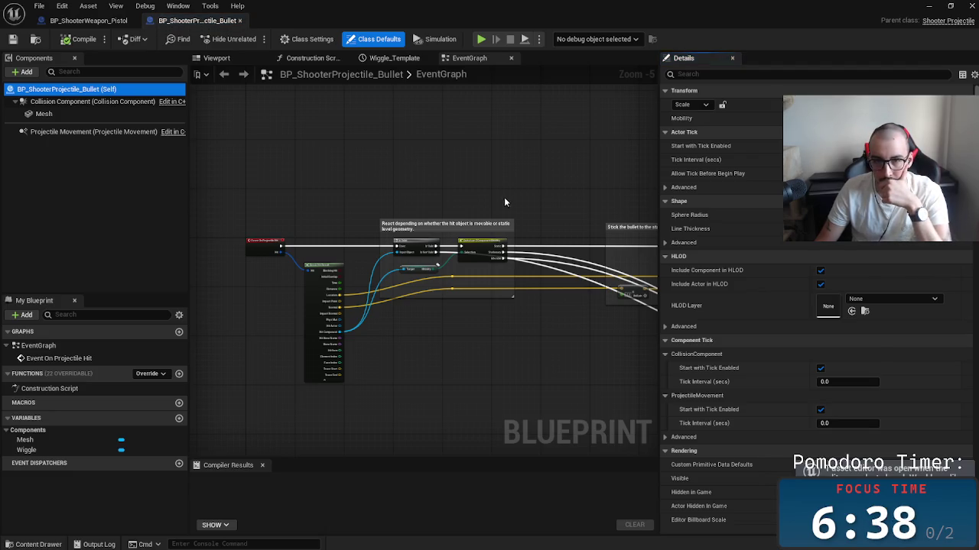
pyautogui.scroll(2, 411, 333)
pyautogui.scroll(-3, 440, 335)
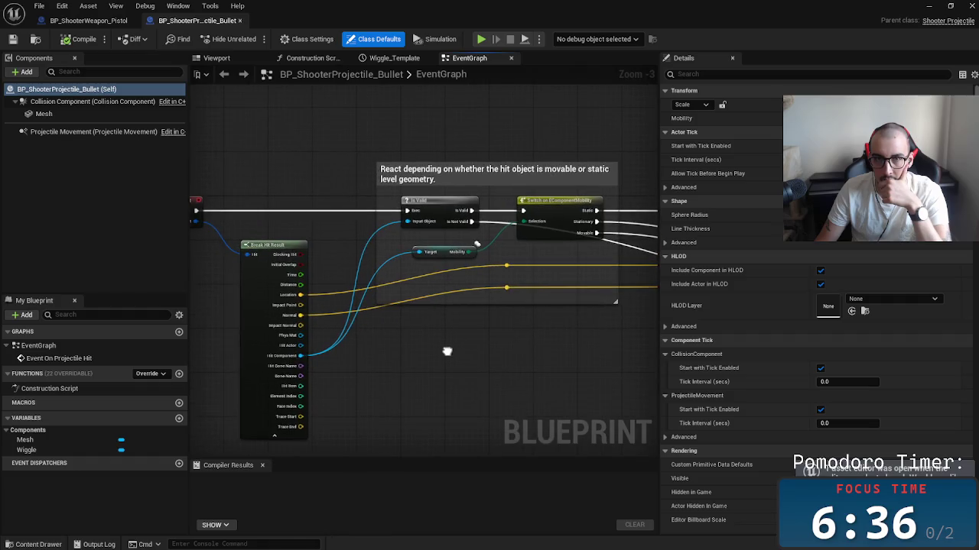
pyautogui.scroll(2, 443, 309)
pyautogui.moveTo(481, 170); pyautogui.dragTo(431, 142)
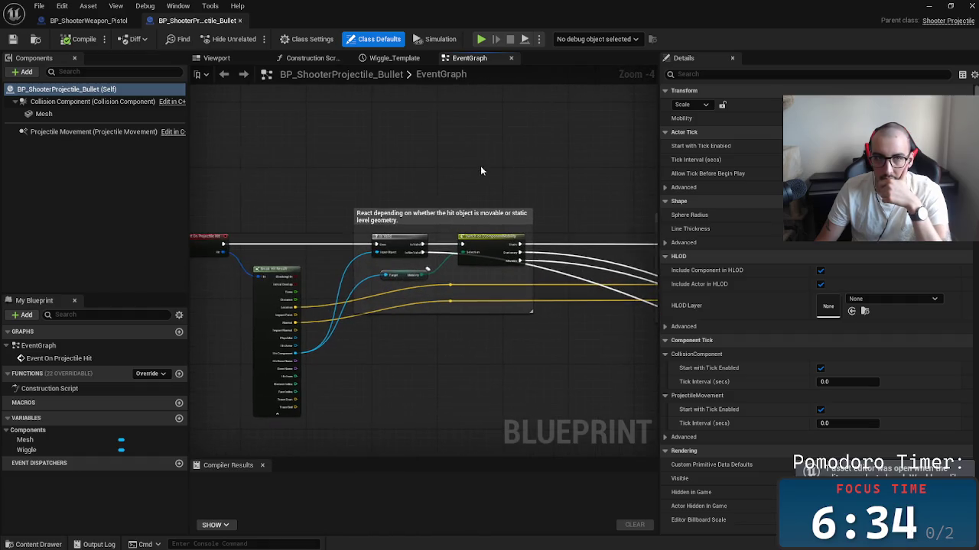
pyautogui.click(88, 20)
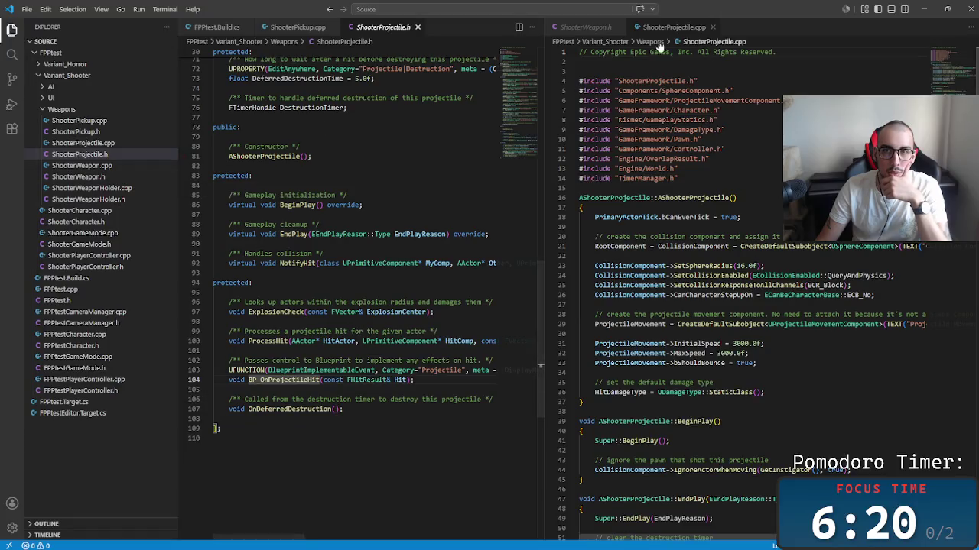
pyautogui.click(749, 345)
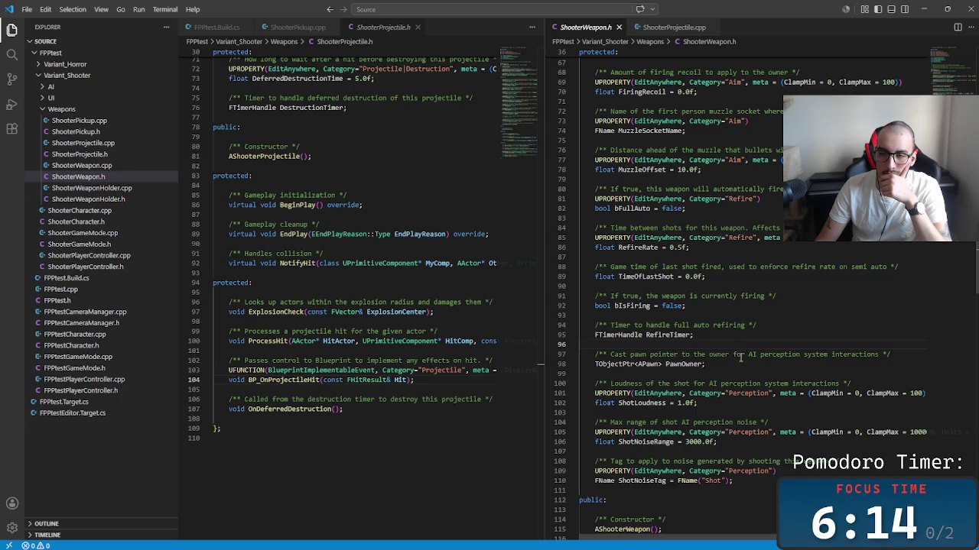
# Step: Read ShooterWeapon.h's firing, mesh and ammo declarations down to the end, then return to the top
pyautogui.scroll(8, 740, 357)
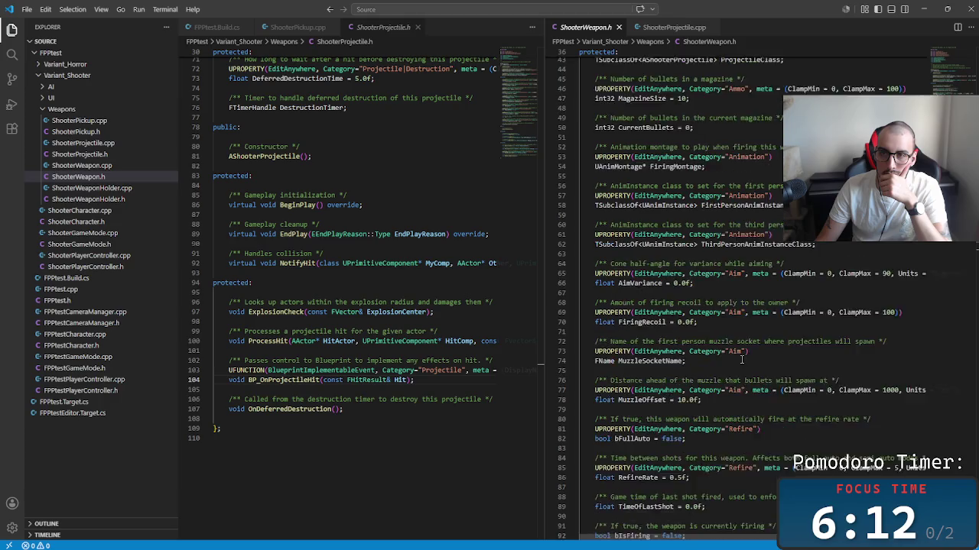
pyautogui.scroll(6, 740, 362)
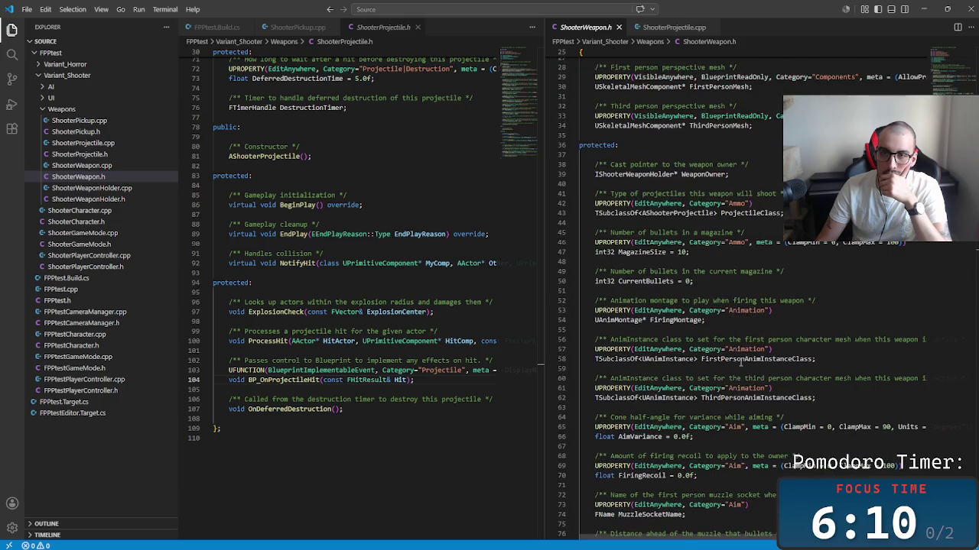
pyautogui.scroll(3, 740, 362)
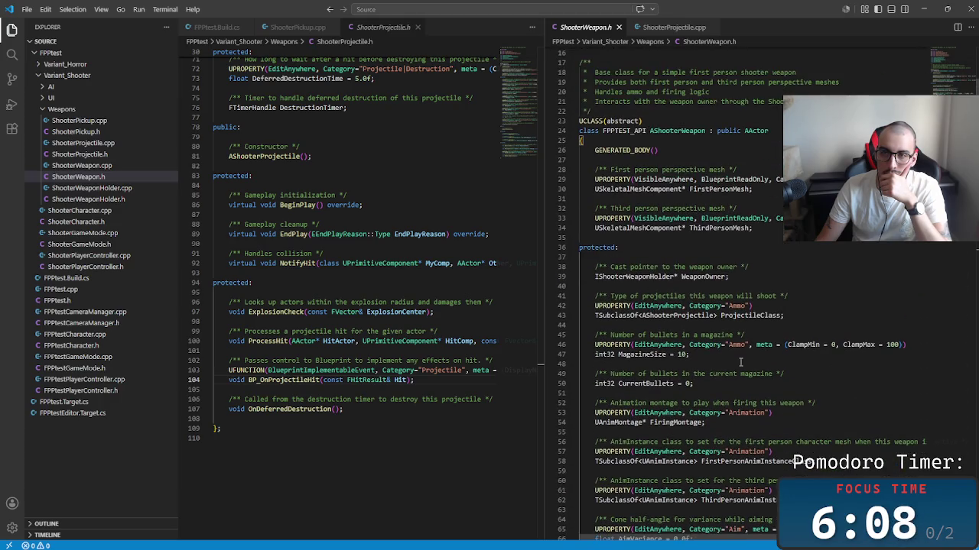
pyautogui.scroll(-9, 739, 370)
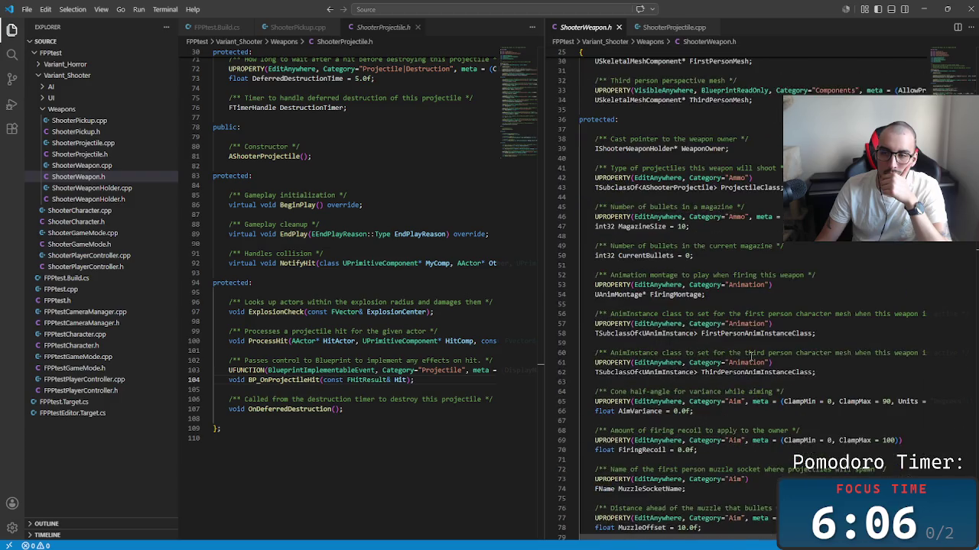
pyautogui.scroll(-9, 749, 366)
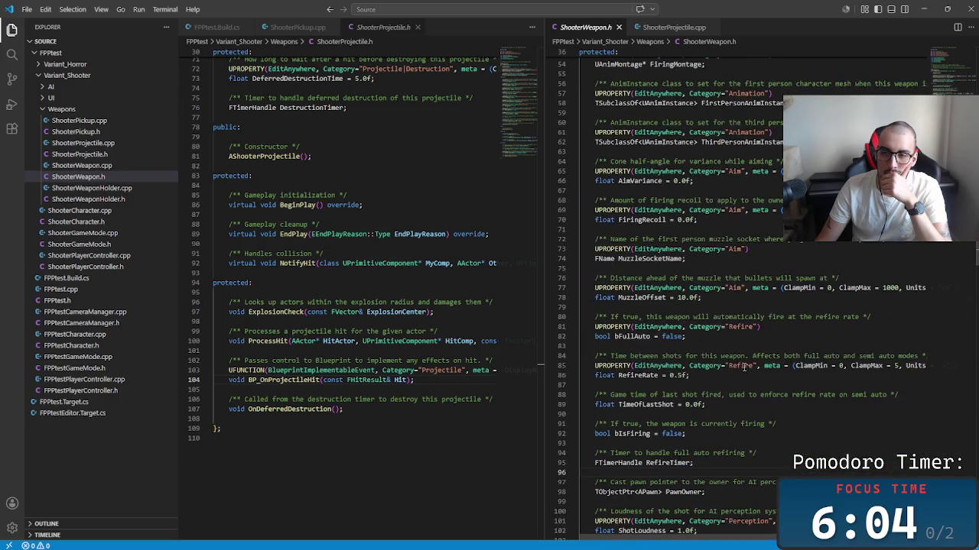
pyautogui.scroll(-1, 743, 367)
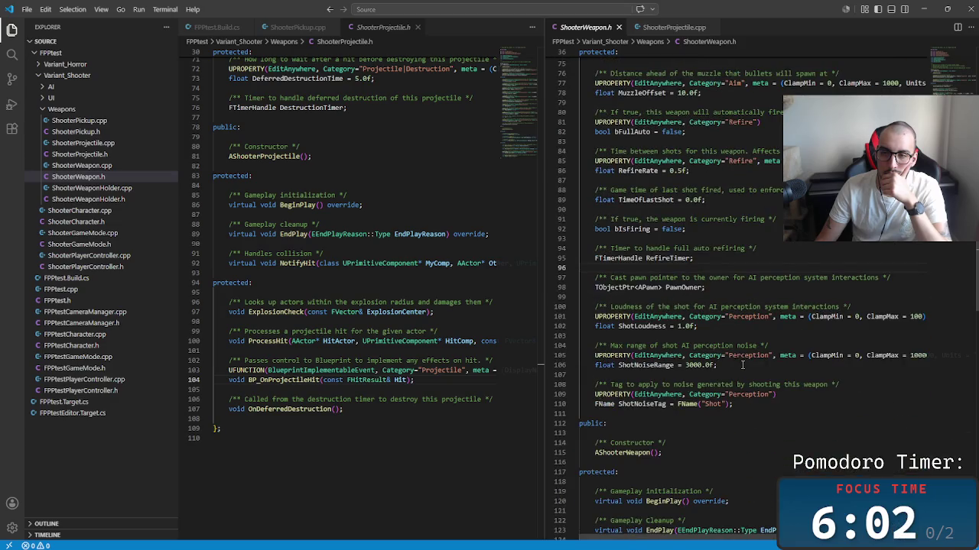
pyautogui.scroll(-7, 742, 365)
pyautogui.scroll(-7, 739, 365)
pyautogui.scroll(-6, 736, 366)
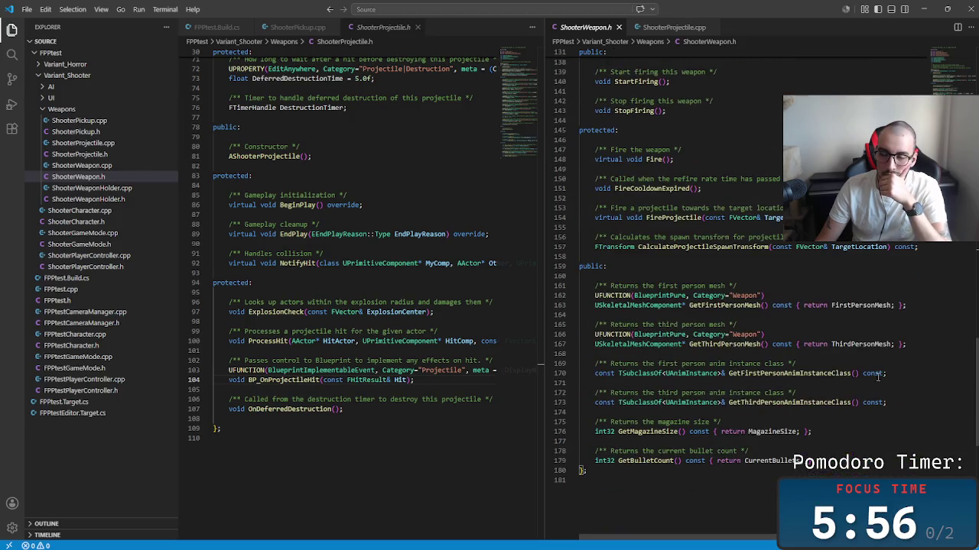
pyautogui.moveTo(975, 380); pyautogui.dragTo(975, 47)
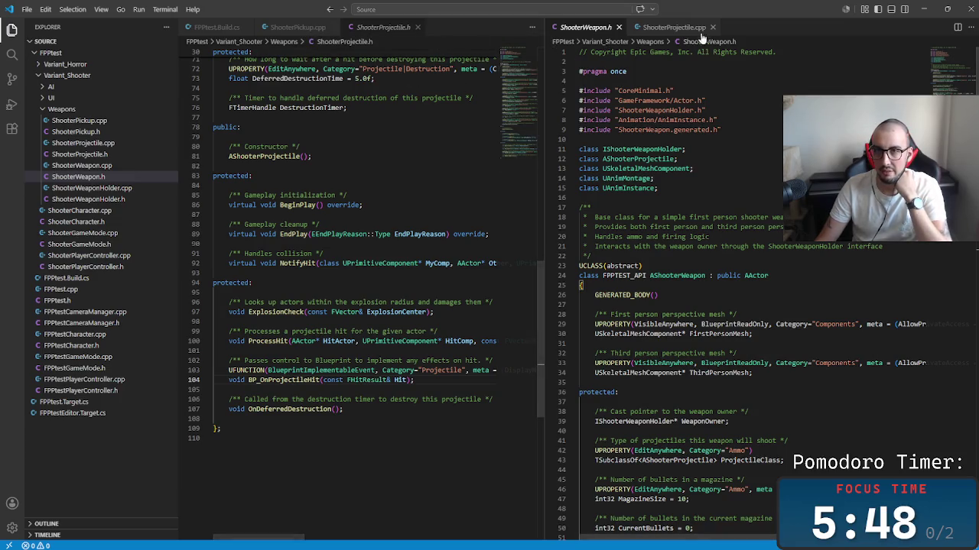
# Step: In ShooterProjectile.cpp's ProcessHit, select the ApplyDamage call and highlight HitCharacter uses
pyautogui.click(675, 28)
pyautogui.moveTo(975, 61)
pyautogui.mouseDown()
pyautogui.moveTo(975, 489)
pyautogui.moveTo(976, 424)
pyautogui.mouseUp()
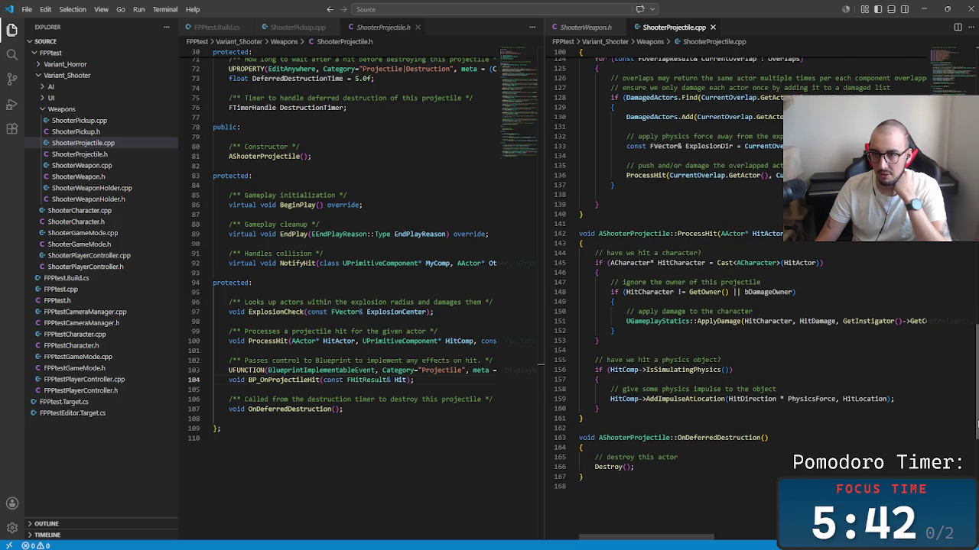
pyautogui.moveTo(976, 424); pyautogui.dragTo(976, 422)
pyautogui.click(768, 324)
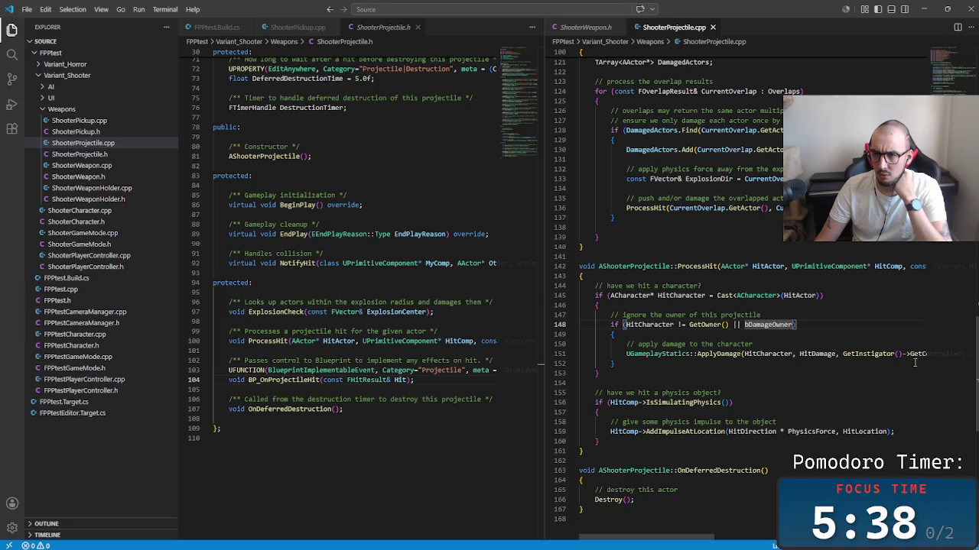
pyautogui.moveTo(702, 542); pyautogui.dragTo(713, 541)
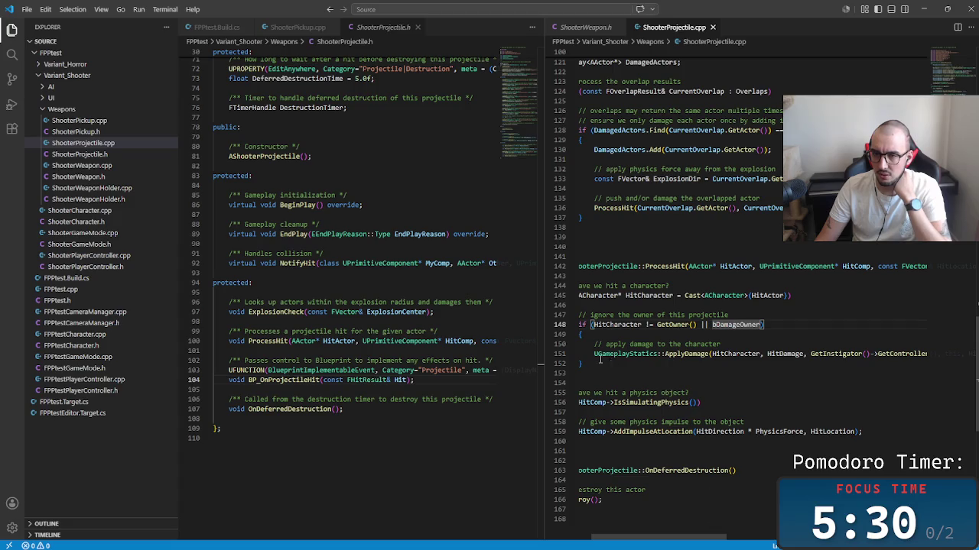
pyautogui.click(644, 354)
pyautogui.keyDown('shift'); pyautogui.click(826, 364); pyautogui.keyUp('shift')
pyautogui.moveTo(838, 361); pyautogui.dragTo(720, 358)
pyautogui.click(760, 357)
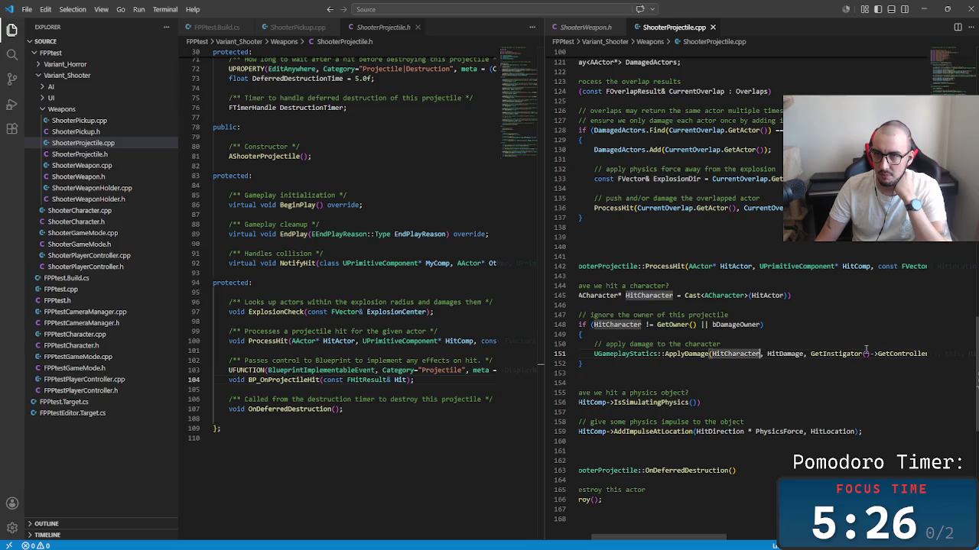
# Step: Return to the top of ShooterProjectile.cpp and bring up FPPtest.Build.cs's module rules
pyautogui.hotkey('ctrl', 'Home')
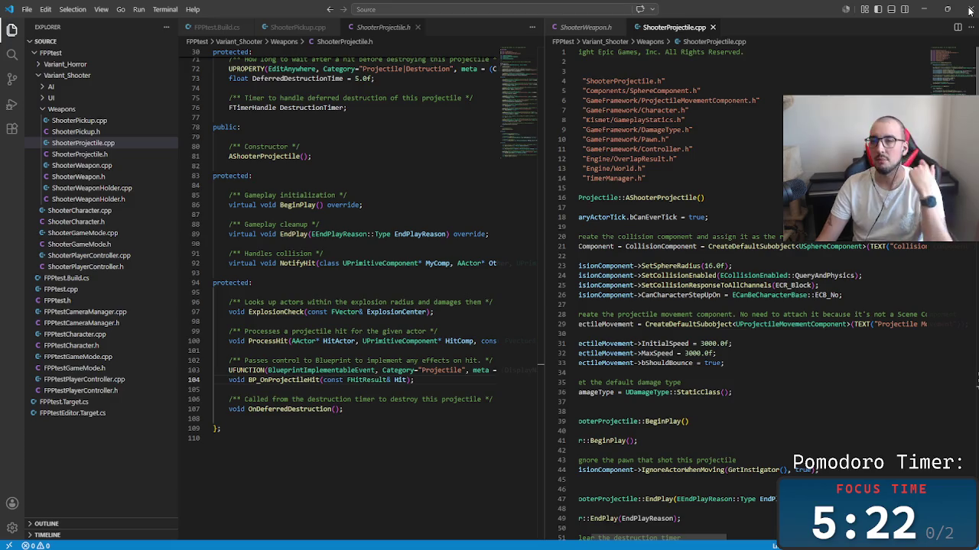
pyautogui.moveTo(974, 55); pyautogui.dragTo(974, 316)
pyautogui.scroll(-10, 841, 344)
pyautogui.hscroll(-3, 729, 461)
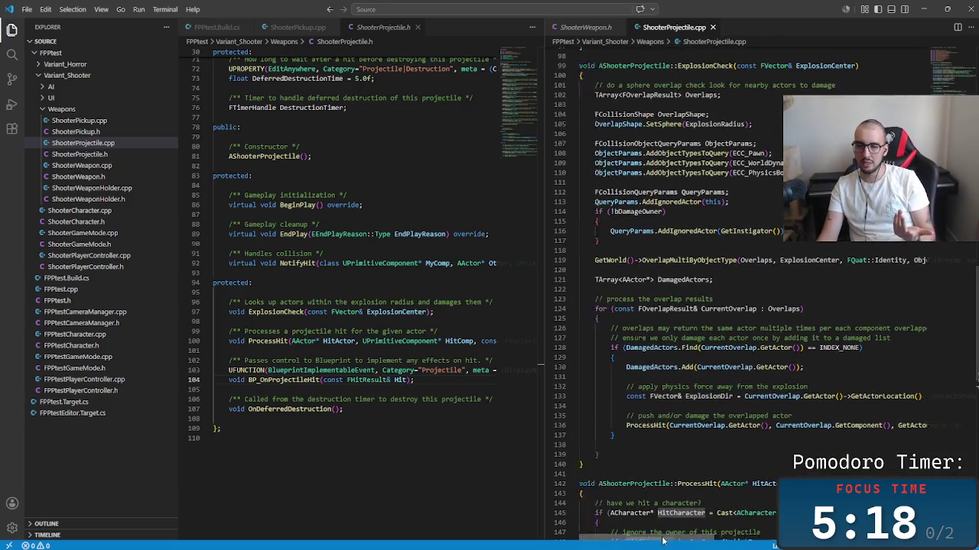
pyautogui.scroll(-1, 977, 310)
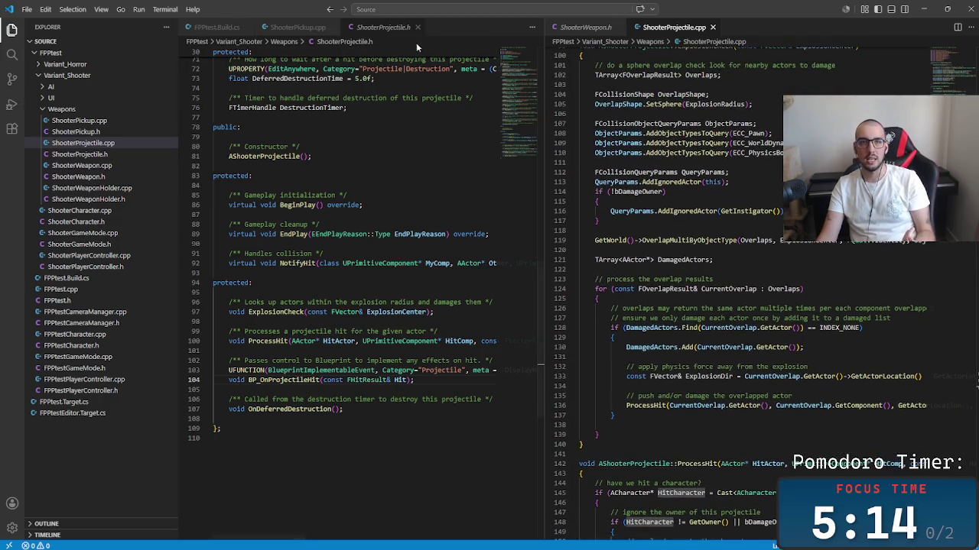
pyautogui.click(217, 28)
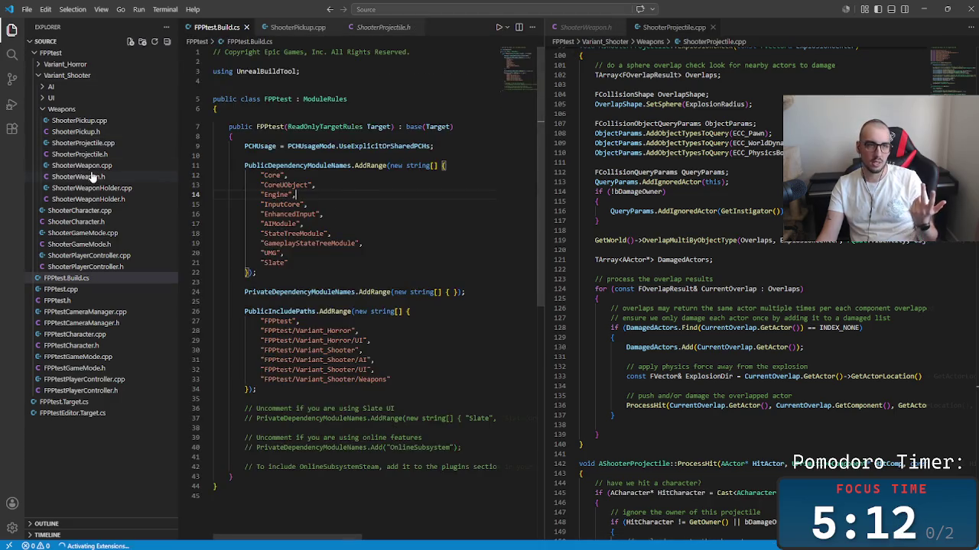
# Step: Open ShooterCharacter.cpp and look at its CharacterMovementComponent include
pyautogui.click(92, 222)
pyautogui.click(79, 210)
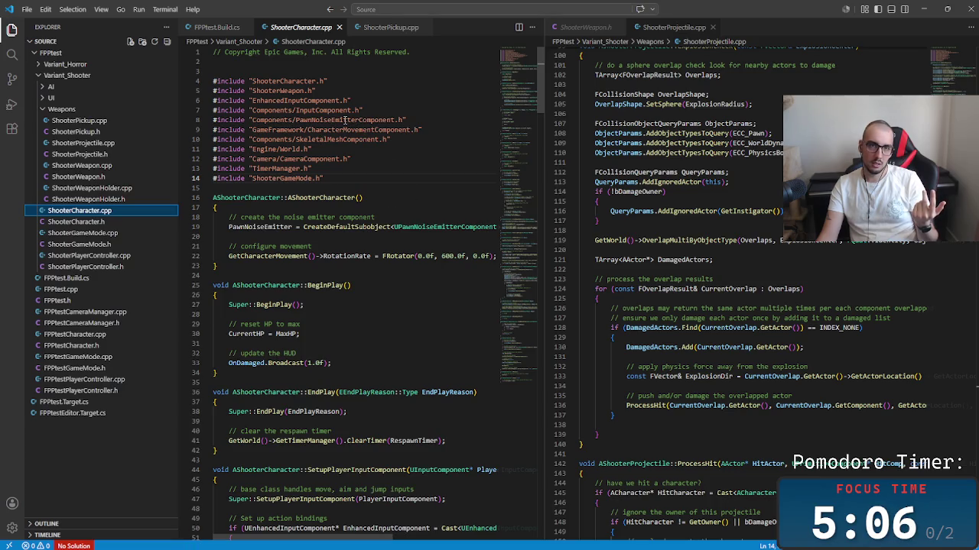
pyautogui.click(347, 120)
pyautogui.click(345, 130)
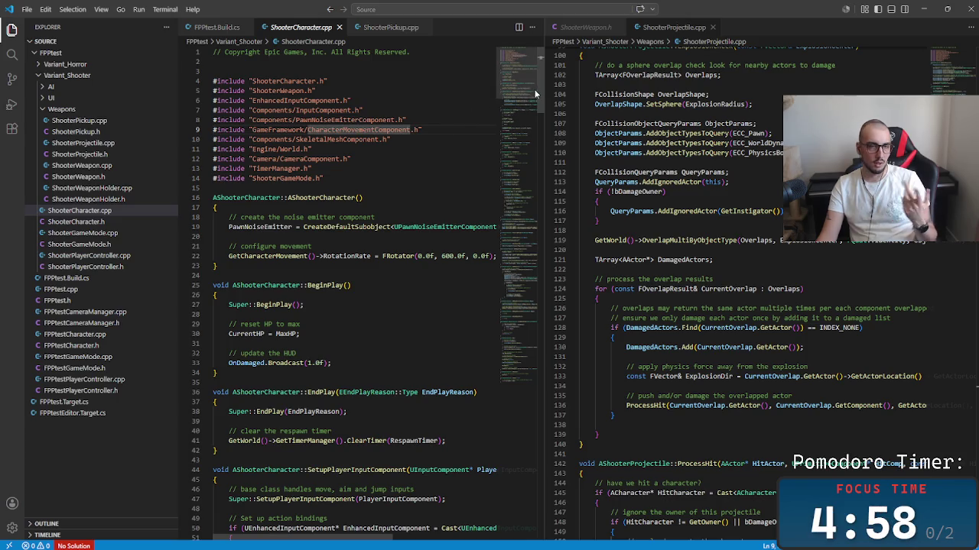
# Step: Peek at ShooterCharacter.h, then go to TakeDamage on line 62 of ShooterCharacter.cpp
pyautogui.click(100, 211)
pyautogui.click(102, 223)
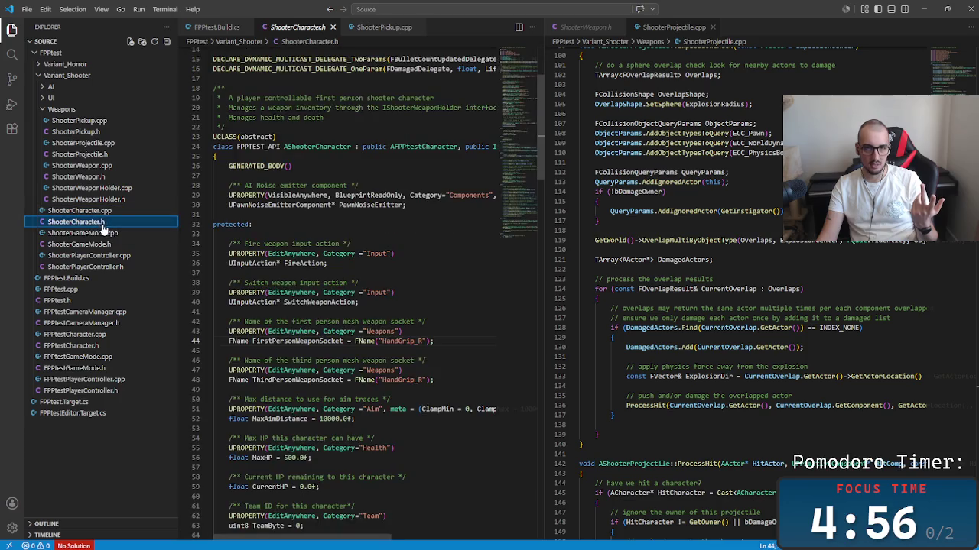
pyautogui.moveTo(541, 98); pyautogui.dragTo(549, 70)
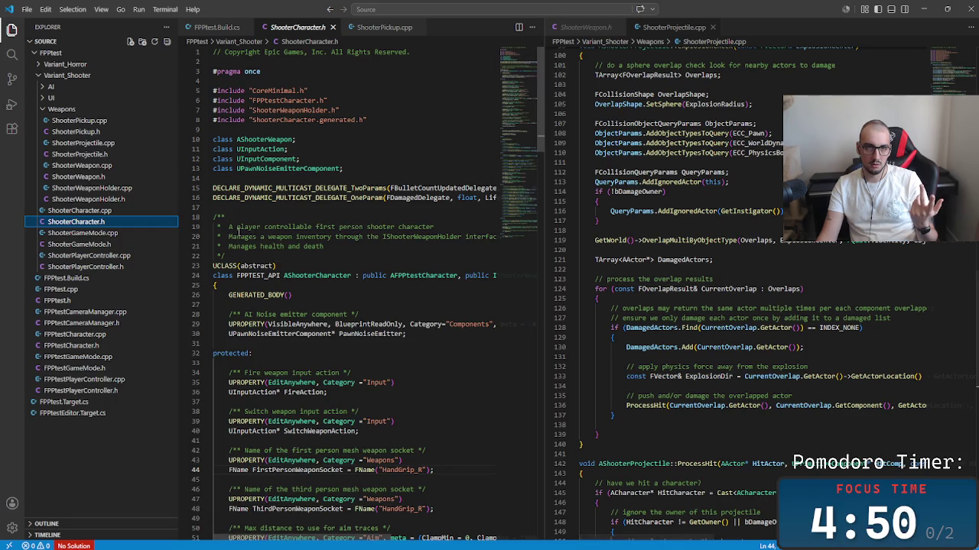
pyautogui.click(111, 213)
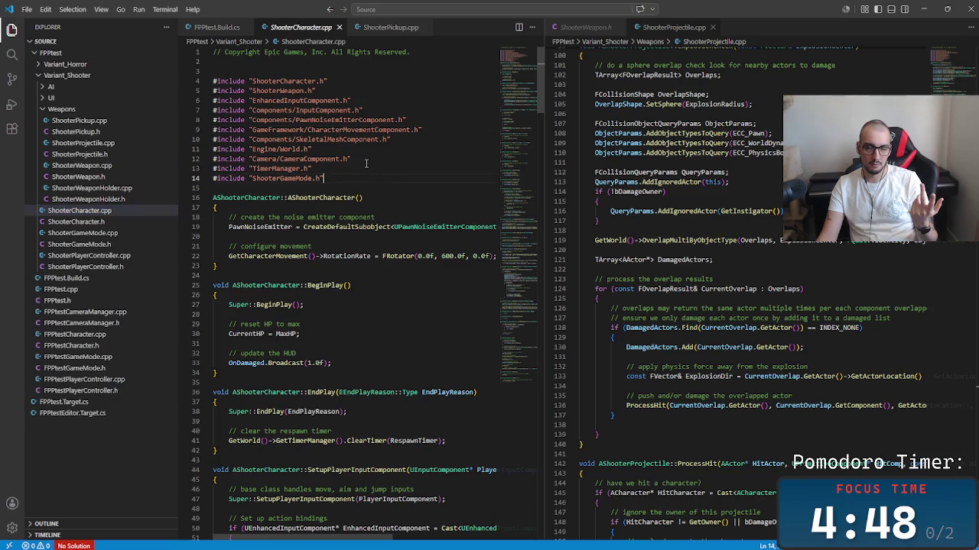
pyautogui.doubleClick(367, 141)
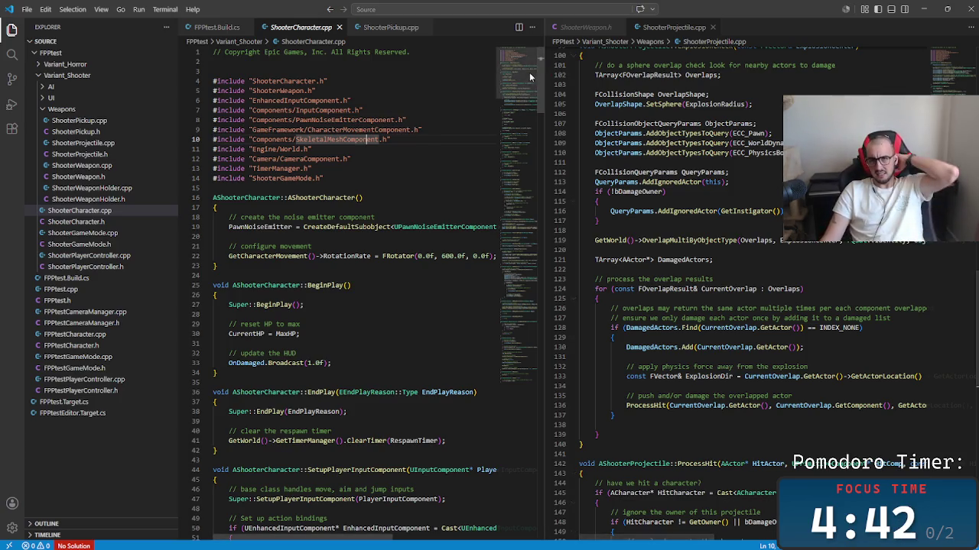
pyautogui.moveTo(542, 81); pyautogui.dragTo(544, 132)
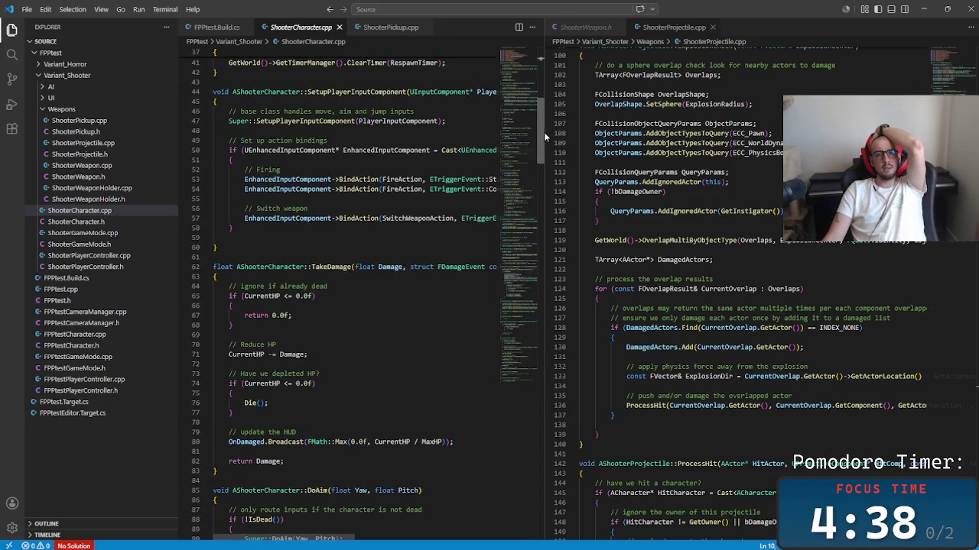
pyautogui.click(333, 266)
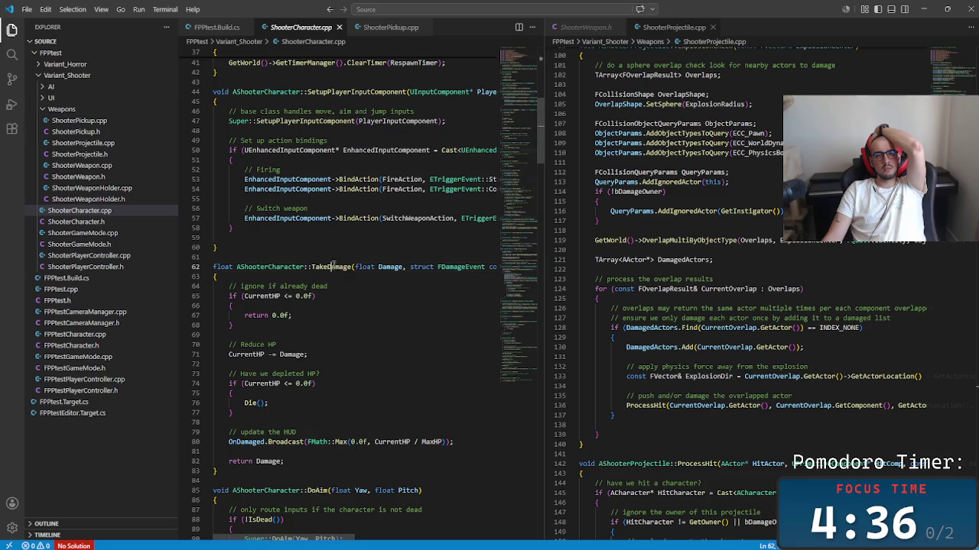
pyautogui.click(379, 267)
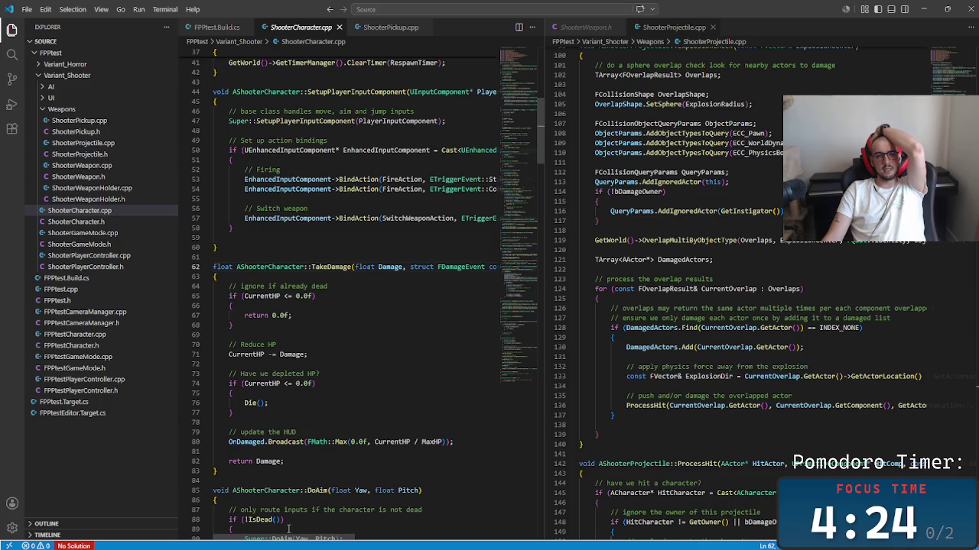
pyautogui.moveTo(293, 542)
pyautogui.mouseDown()
pyautogui.moveTo(439, 547)
pyautogui.moveTo(286, 525)
pyautogui.mouseUp()
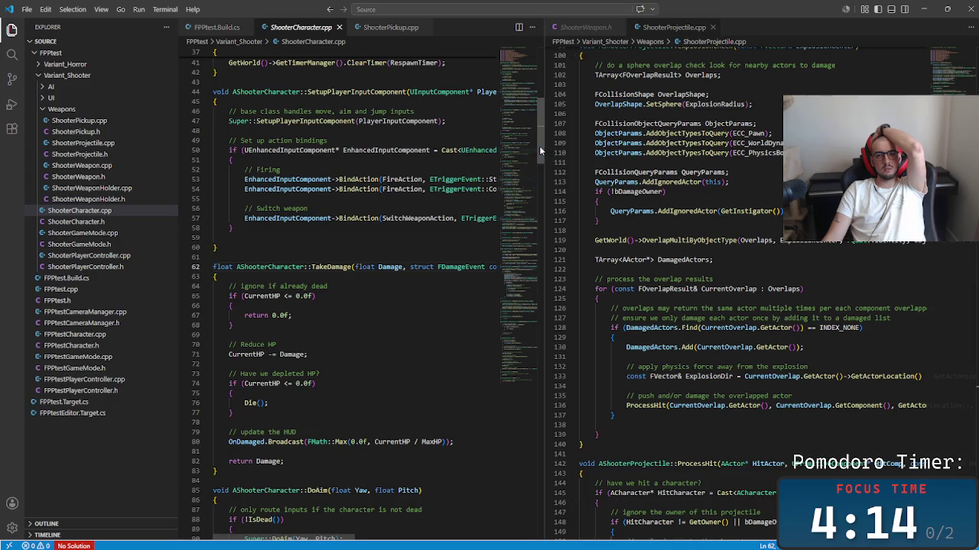
pyautogui.scroll(10, 539, 145)
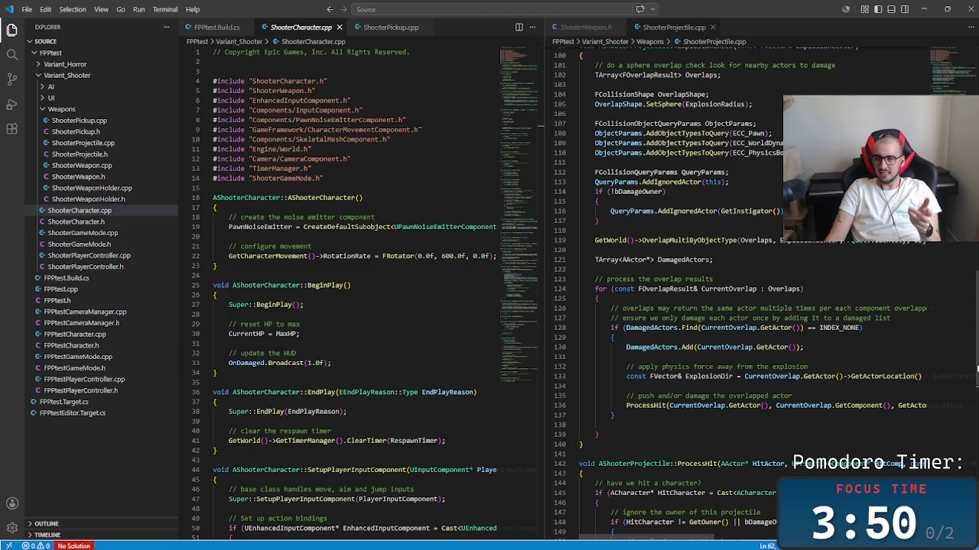
pyautogui.scroll(20, 775, 252)
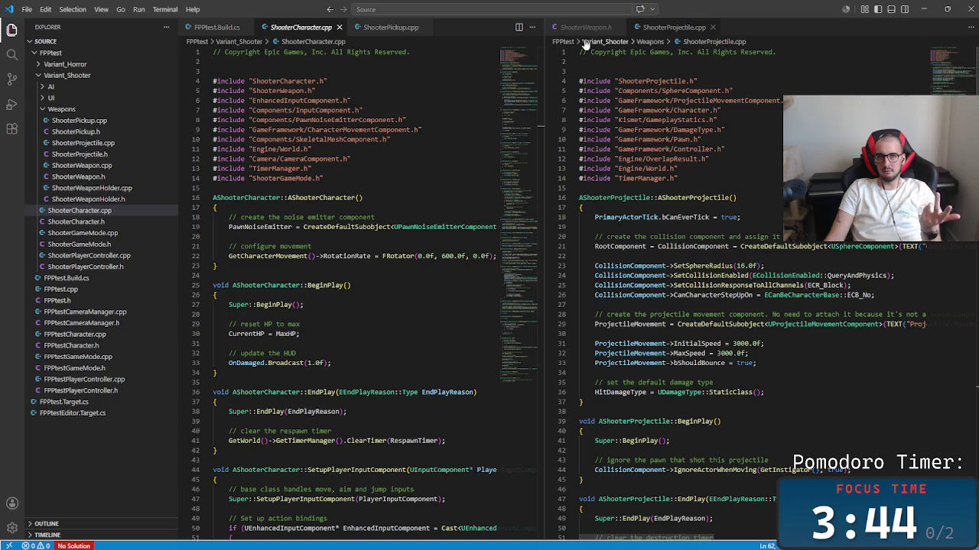
# Step: Open ShooterCharacter.h, then scroll ShooterProjectile.cpp to ProcessHit and mark its character-damage block
pyautogui.click(97, 224)
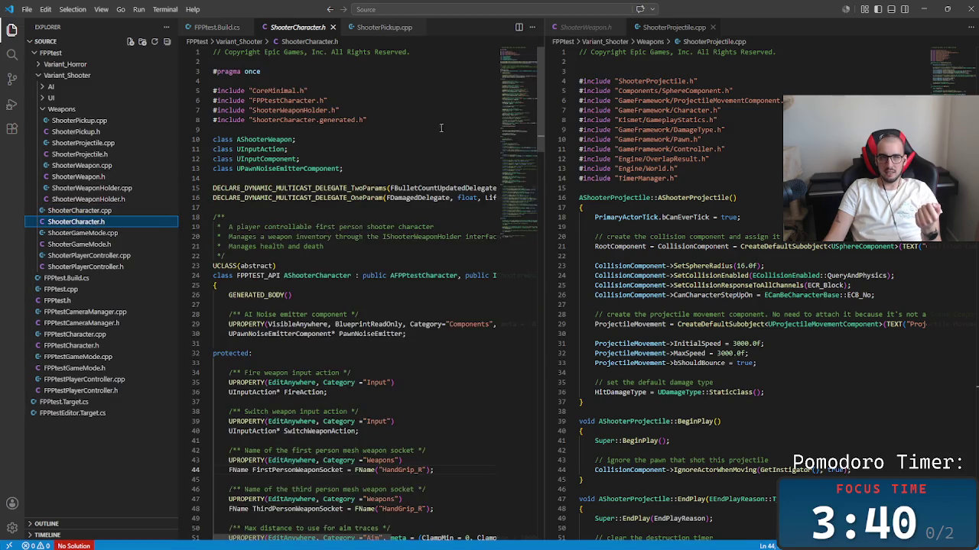
pyautogui.moveTo(370, 120); pyautogui.dragTo(226, 81)
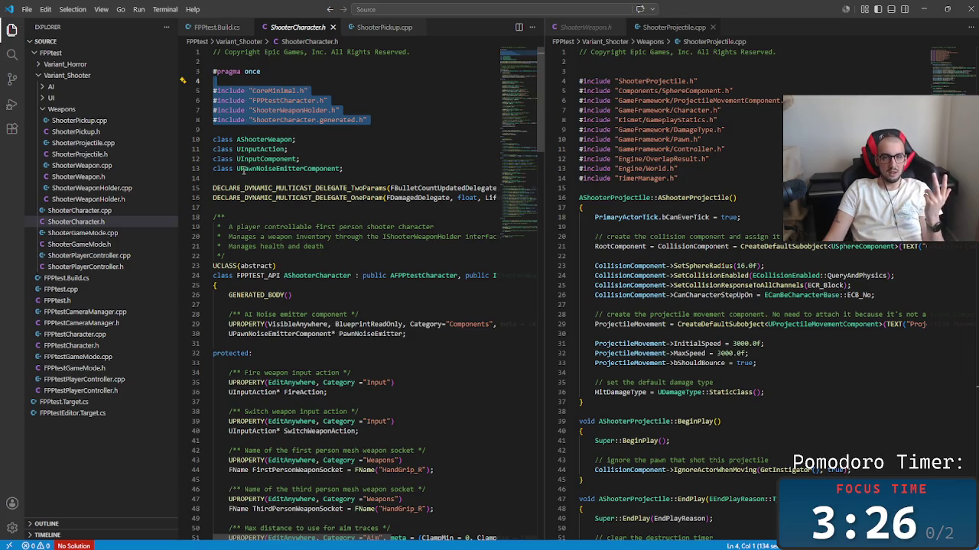
pyautogui.click(905, 295)
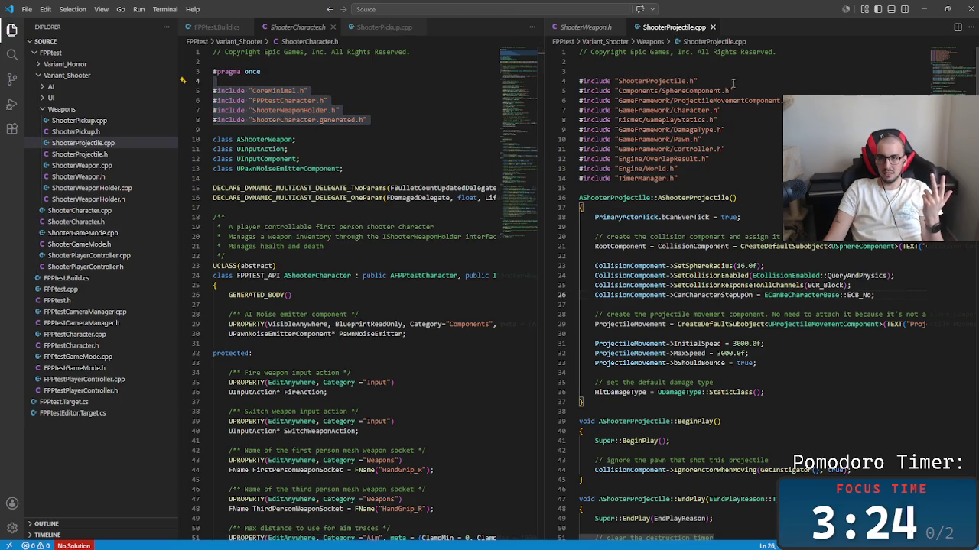
pyautogui.scroll(-20, 977, 321)
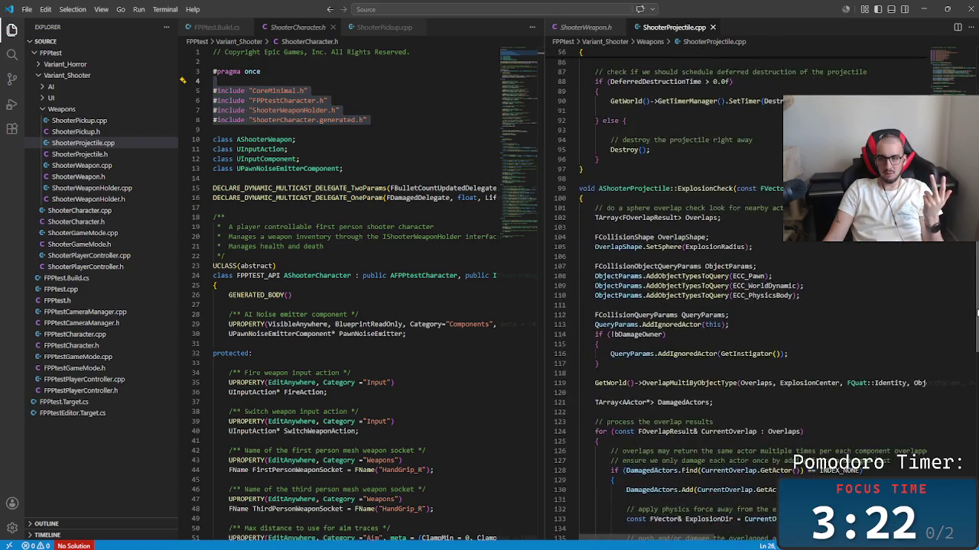
pyautogui.scroll(-8, 971, 344)
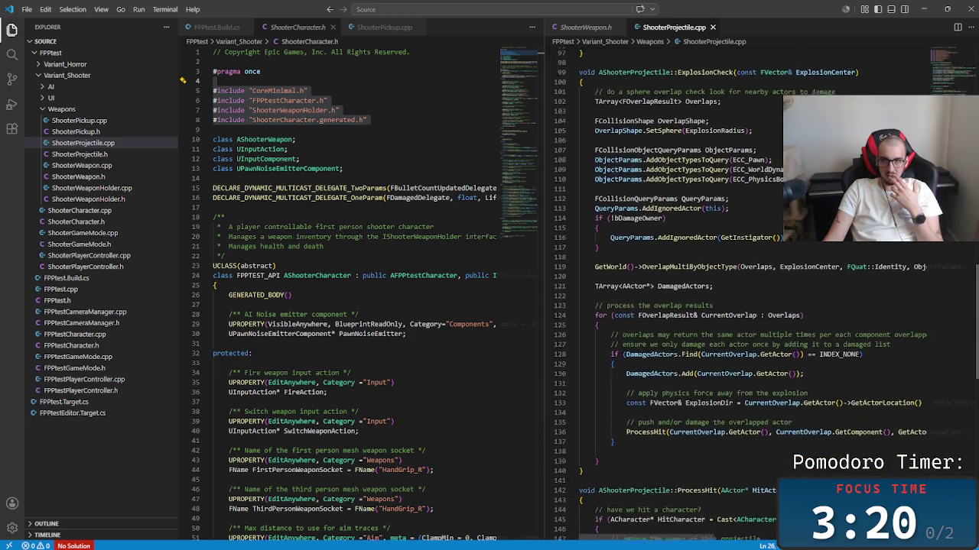
pyautogui.scroll(10, 963, 376)
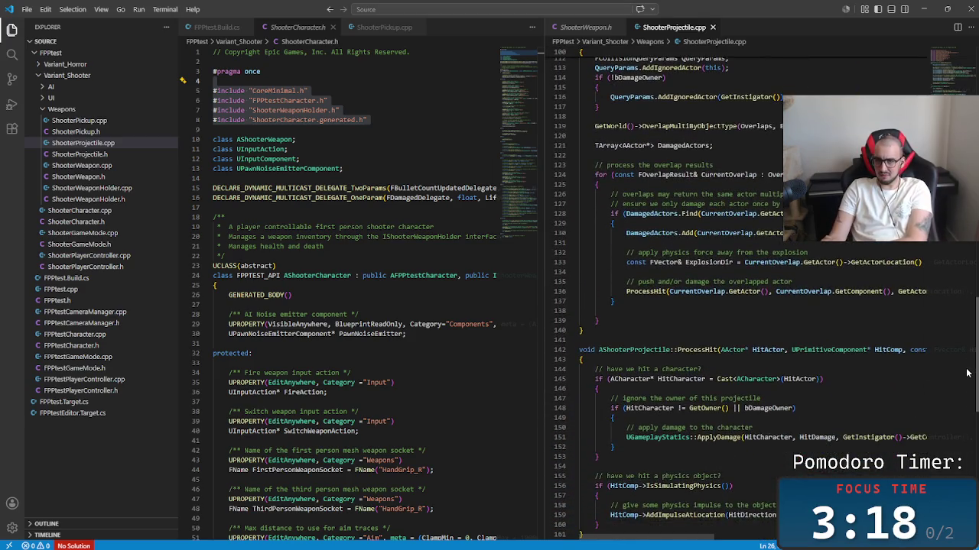
pyautogui.scroll(-15, 971, 308)
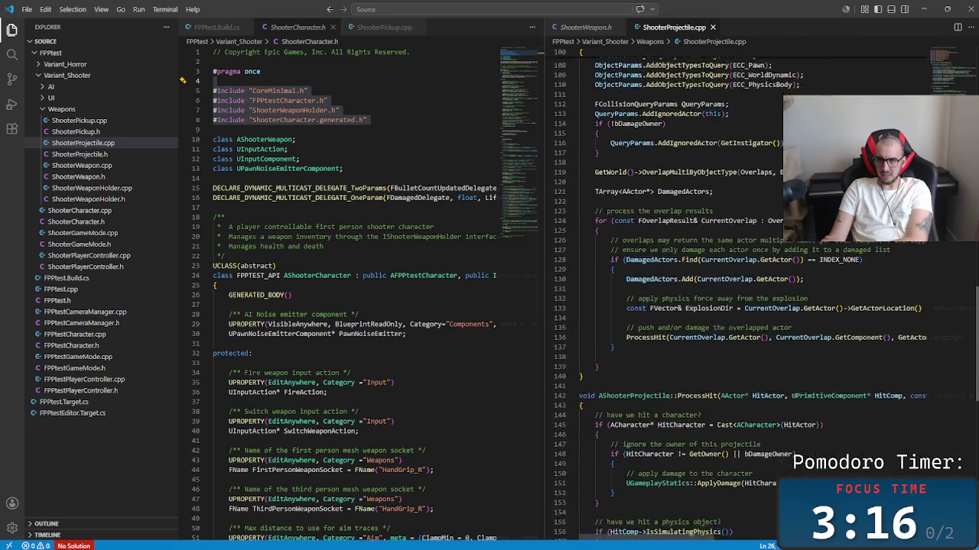
pyautogui.scroll(-1, 740, 300)
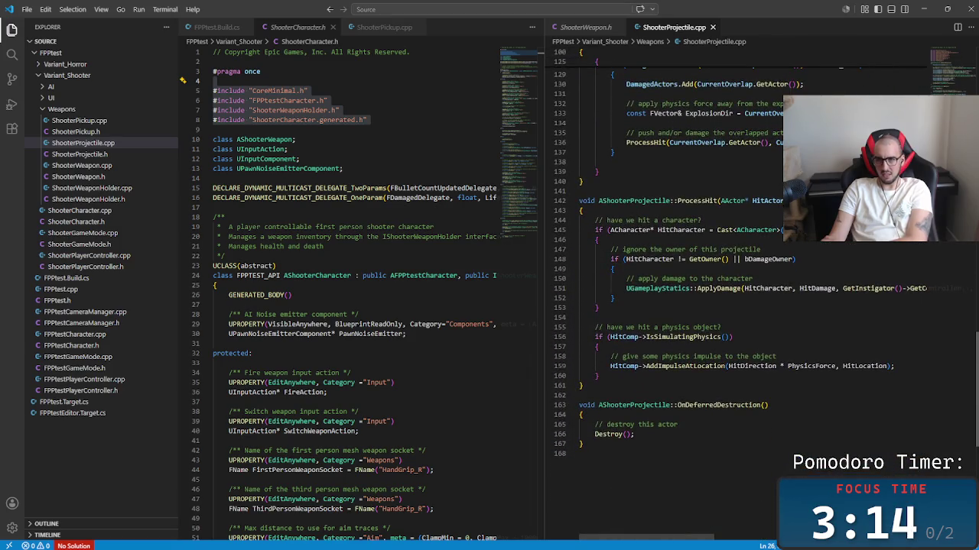
pyautogui.moveTo(600, 307); pyautogui.dragTo(490, 255)
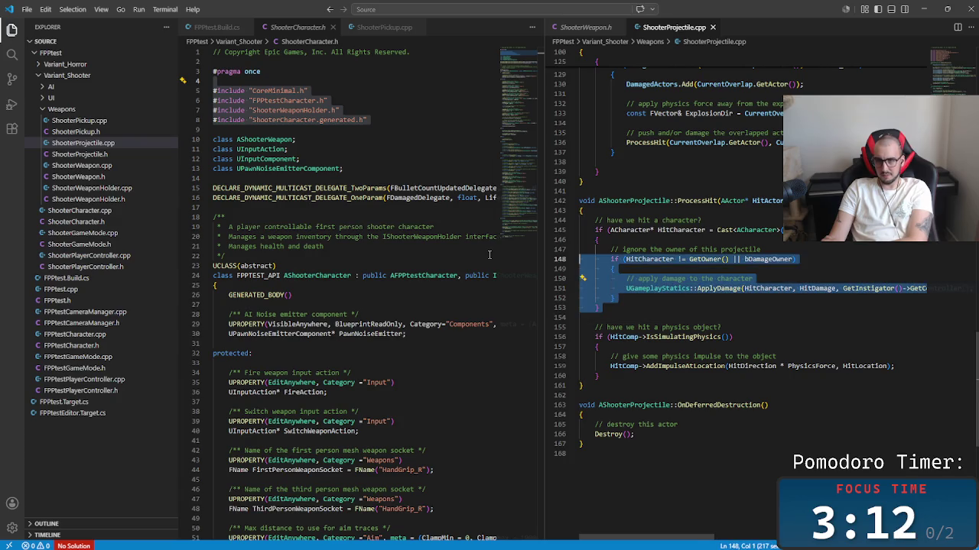
# Step: Select ProcessHit lines 144–153, then scroll ShooterCharacter.h to its MaxHP, CurrentHP and TakeDamage declarations
pyautogui.moveTo(600, 307); pyautogui.dragTo(594, 214)
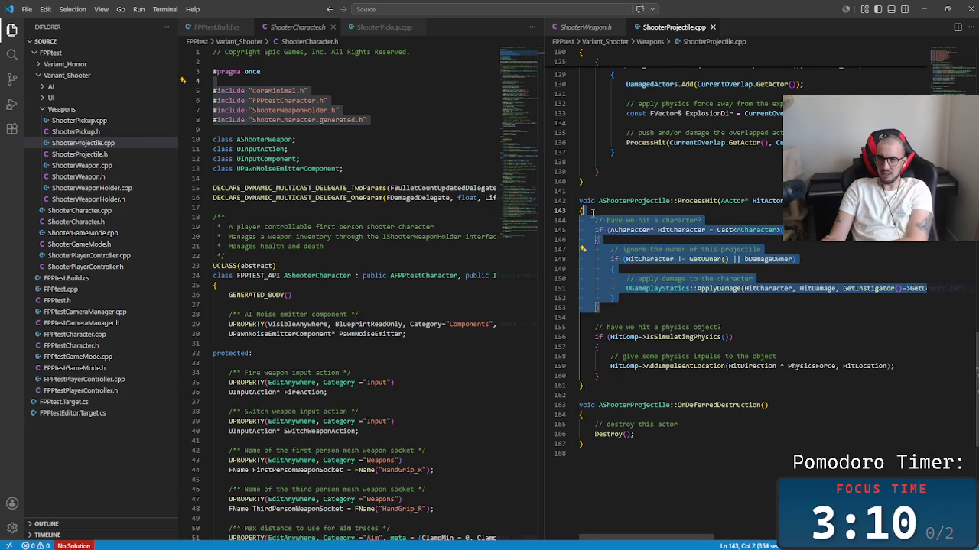
pyautogui.click(612, 298)
pyautogui.moveTo(633, 547)
pyautogui.mouseDown()
pyautogui.moveTo(666, 540)
pyautogui.moveTo(623, 535)
pyautogui.moveTo(726, 535)
pyautogui.moveTo(620, 529)
pyautogui.mouseUp()
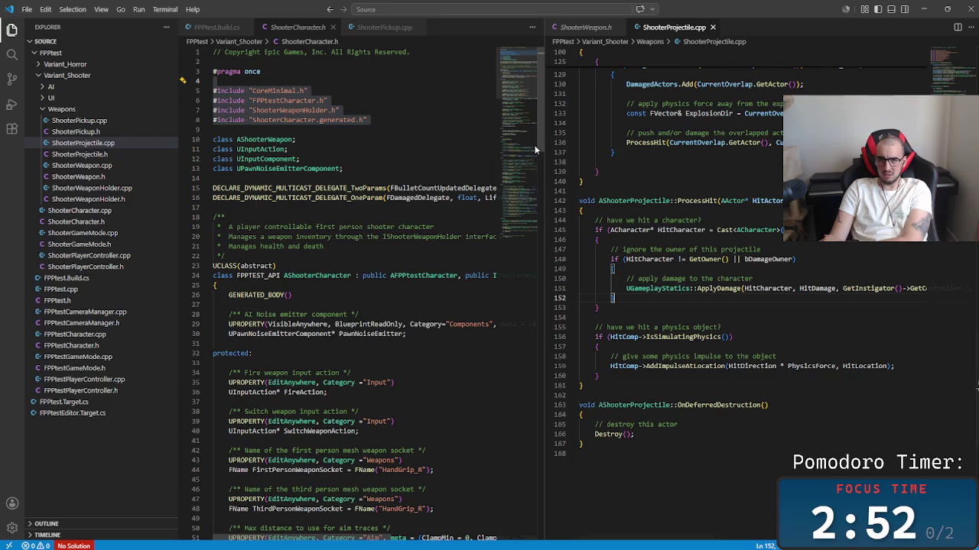
pyautogui.moveTo(536, 150)
pyautogui.mouseDown()
pyautogui.moveTo(560, 265)
pyautogui.moveTo(554, 359)
pyautogui.moveTo(539, 137)
pyautogui.mouseUp()
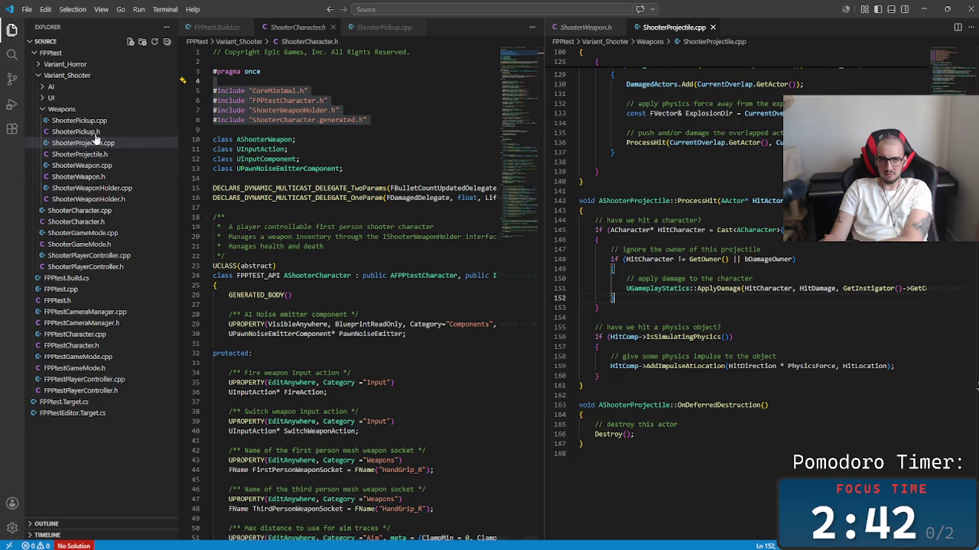
# Step: Move ShooterCharacter.cpp into the left editor group beside ShooterProjectile.cpp, then bring ShooterCharacter.h forward
pyautogui.click(79, 210)
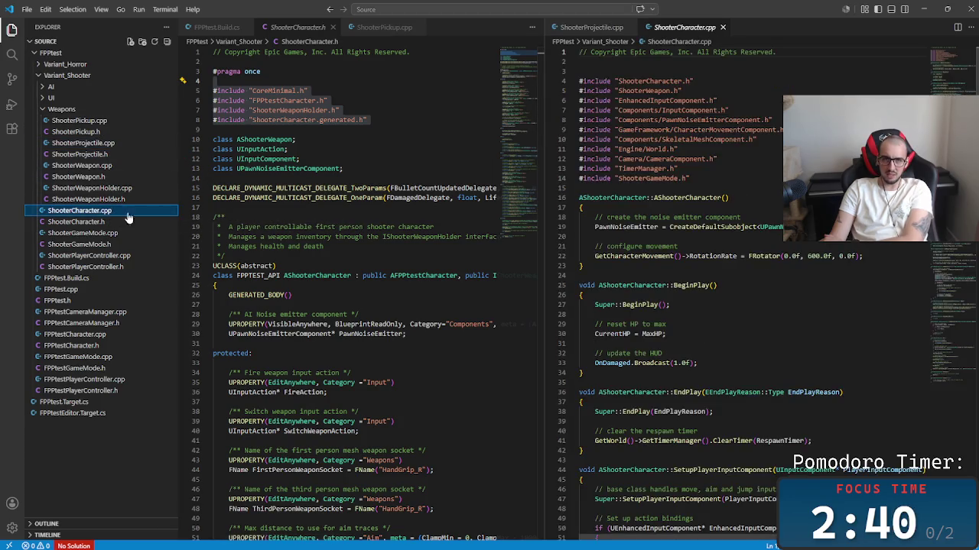
pyautogui.moveTo(683, 26); pyautogui.dragTo(464, 27)
pyautogui.click(622, 30)
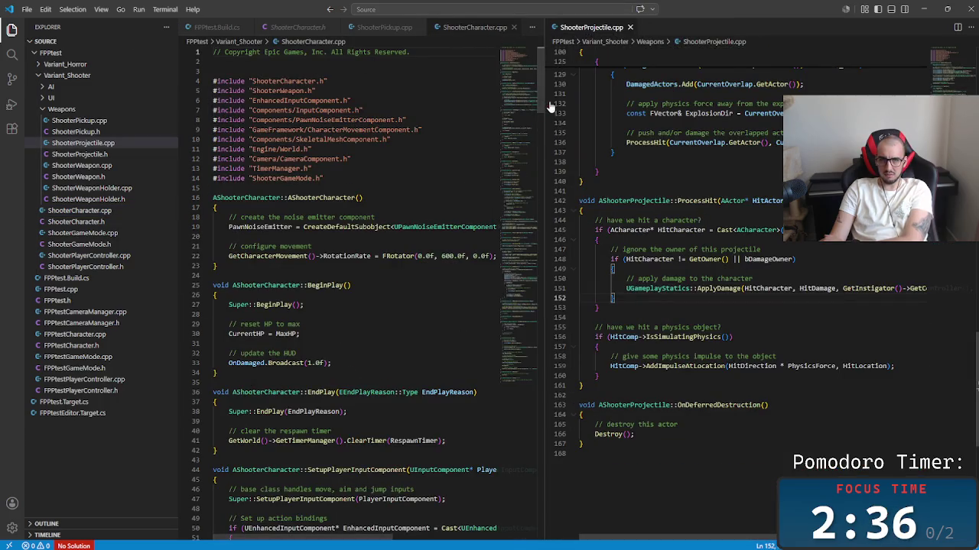
pyautogui.moveTo(296, 111); pyautogui.dragTo(350, 159)
pyautogui.moveTo(537, 97)
pyautogui.mouseDown()
pyautogui.moveTo(584, 310)
pyautogui.moveTo(578, 291)
pyautogui.mouseUp()
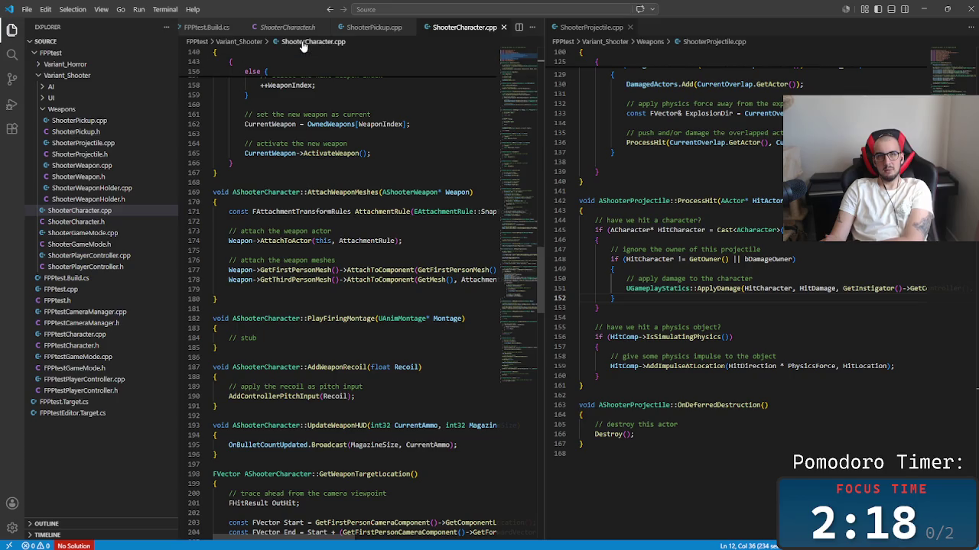
pyautogui.click(285, 27)
# Step: Review the delegate, MaxHP/CurrentHP and IsDead declarations in ShooterCharacter.h
pyautogui.click(487, 183)
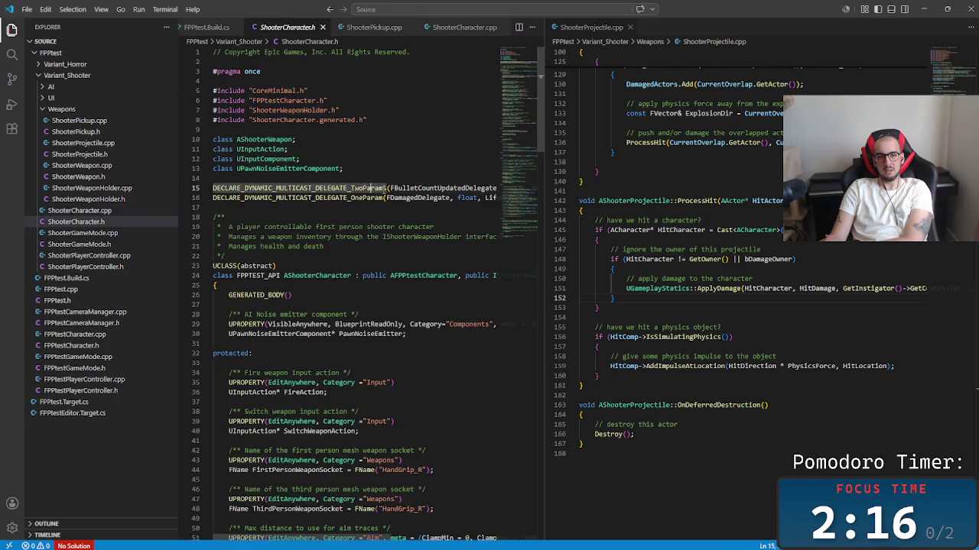
pyautogui.moveTo(540, 130)
pyautogui.mouseDown()
pyautogui.moveTo(538, 269)
pyautogui.moveTo(549, 302)
pyautogui.moveTo(519, 193)
pyautogui.mouseUp()
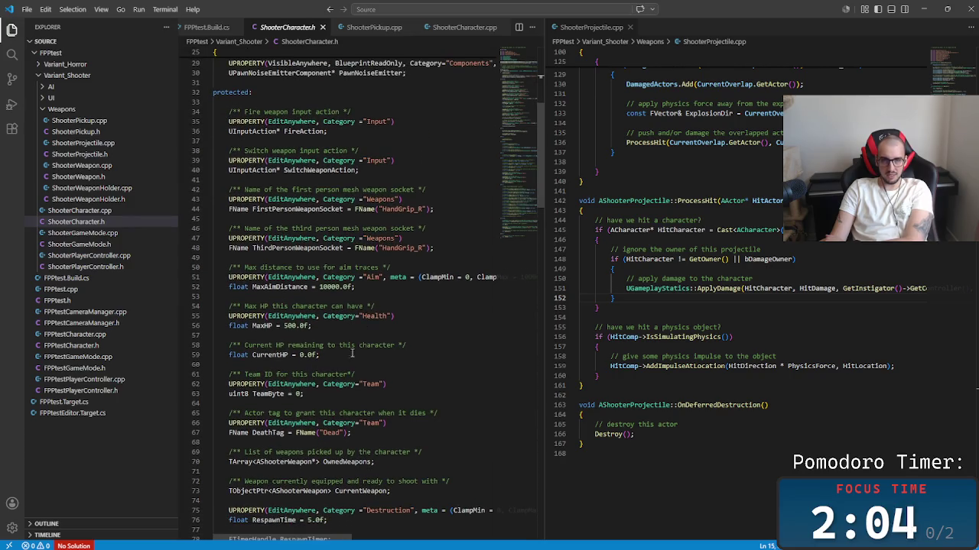
pyautogui.moveTo(319, 355); pyautogui.dragTo(240, 315)
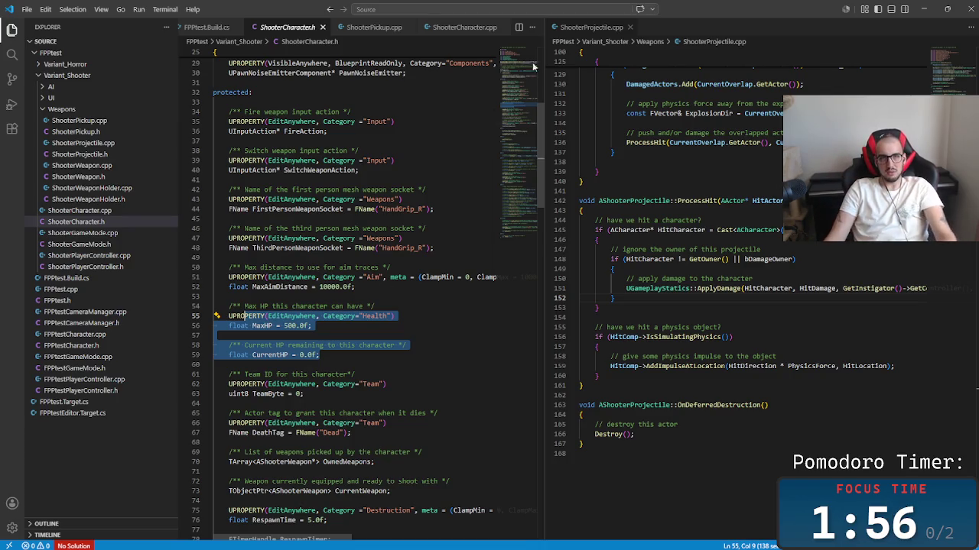
pyautogui.moveTo(318, 355); pyautogui.dragTo(221, 345)
pyautogui.click(508, 354)
pyautogui.scroll(5, 489, 346)
pyautogui.scroll(-3, 557, 375)
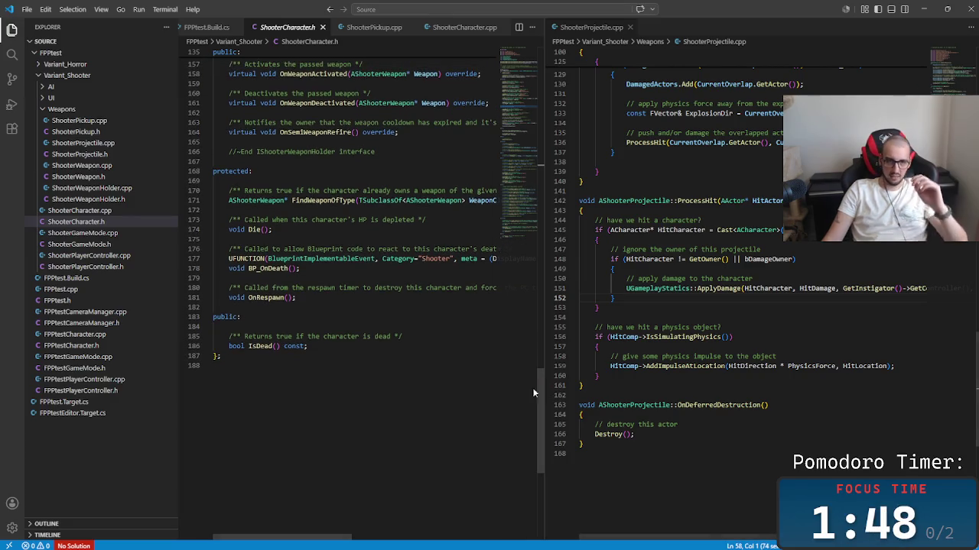
pyautogui.click(258, 336)
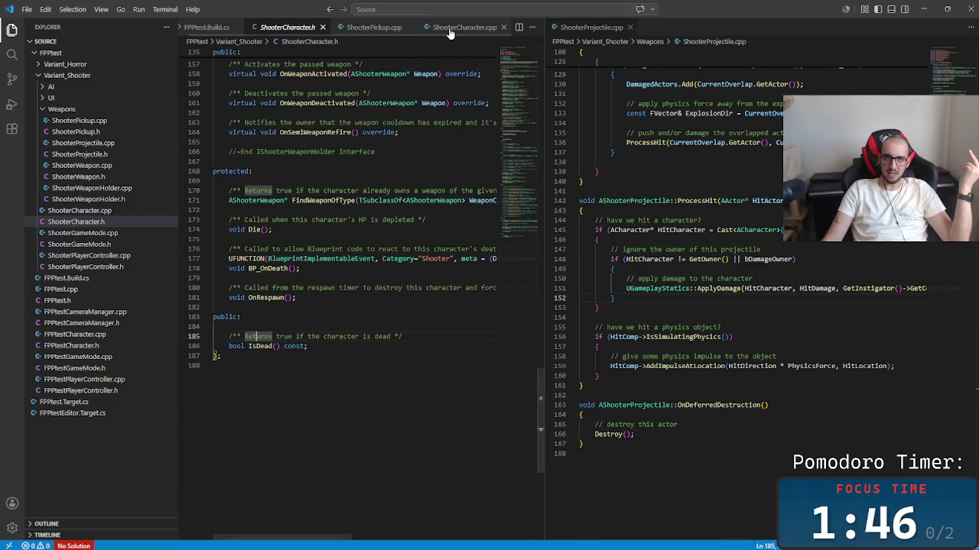
# Step: In ShooterCharacter.cpp, widen the left pane and scroll to the Die code after BP_OnDeath
pyautogui.click(462, 27)
pyautogui.moveTo(541, 263)
pyautogui.mouseDown()
pyautogui.moveTo(545, 413)
pyautogui.moveTo(561, 442)
pyautogui.mouseUp()
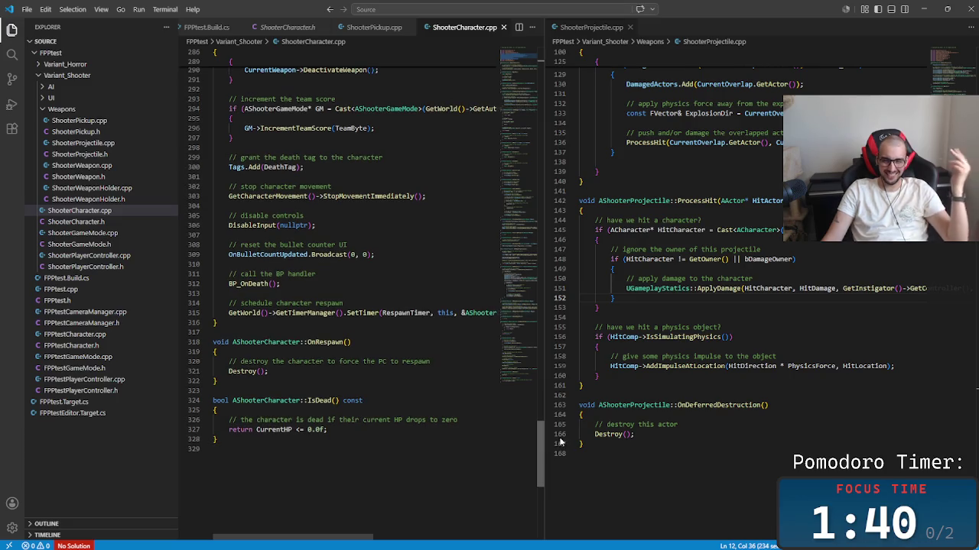
pyautogui.scroll(-1, 544, 441)
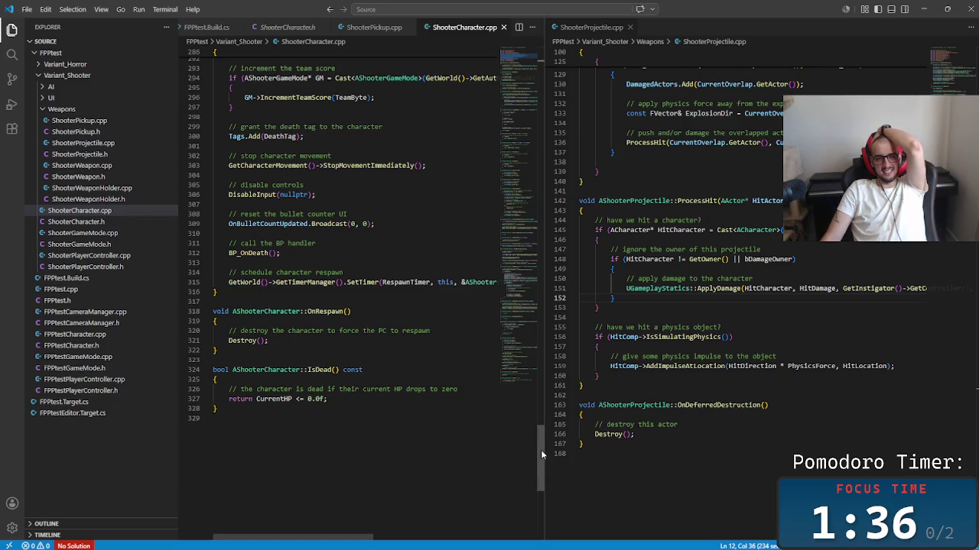
pyautogui.moveTo(540, 449)
pyautogui.mouseDown()
pyautogui.moveTo(538, 427)
pyautogui.moveTo(543, 445)
pyautogui.mouseUp()
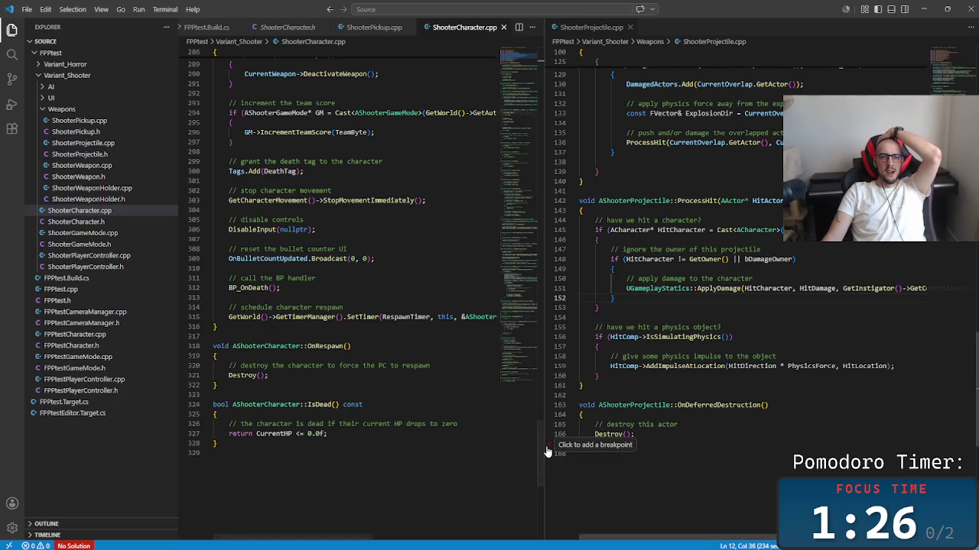
pyautogui.moveTo(539, 444); pyautogui.dragTo(583, 444)
pyautogui.scroll(3, 382, 305)
pyautogui.moveTo(195, 372); pyautogui.dragTo(195, 363)
pyautogui.click(320, 374)
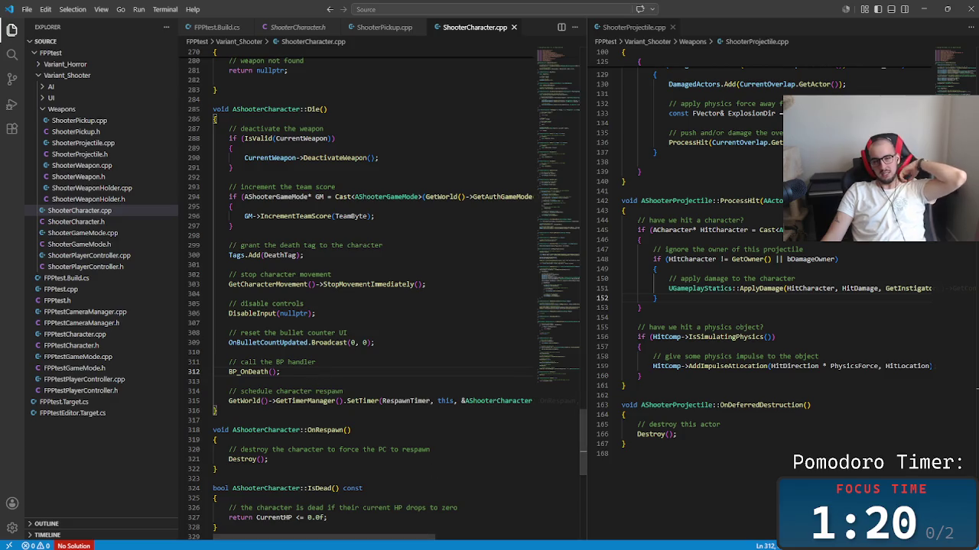
# Step: Bring the FPPtest Unreal Editor to the front and select the projectile Meshes folder
pyautogui.moveTo(423, 543)
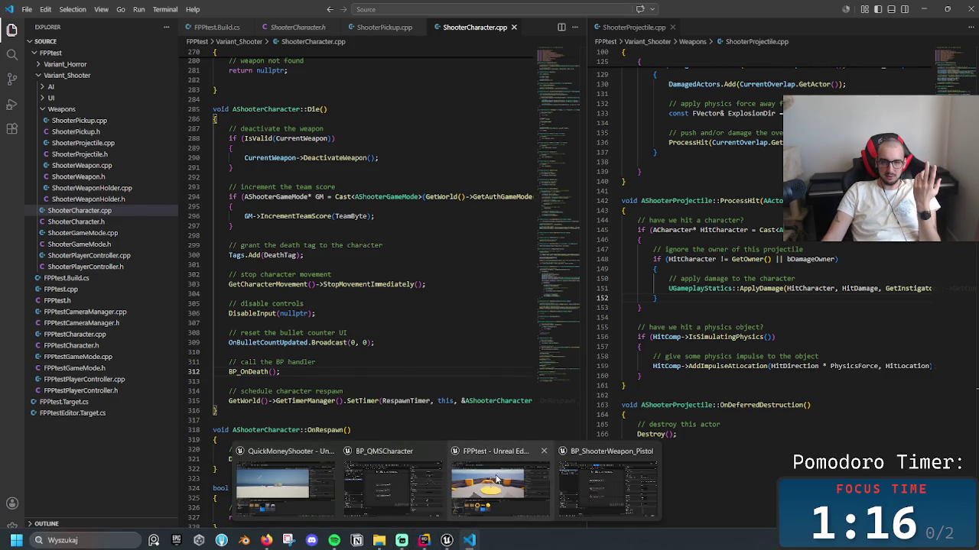
pyautogui.click(497, 479)
pyautogui.click(218, 445)
# Step: Browse the Materials, AI, UI, Input and Actions folders, then return to the top-level Content folder
pyautogui.press('Left')
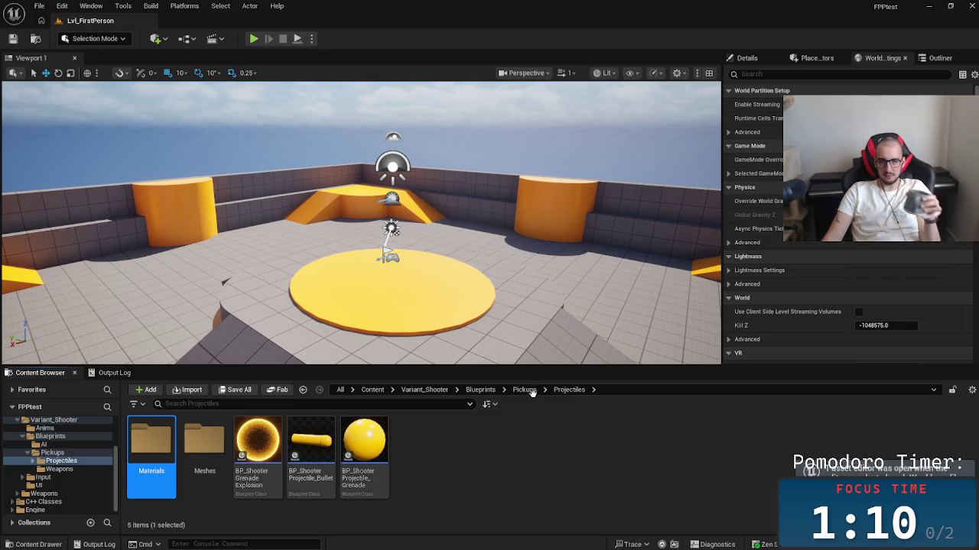
pyautogui.press('Return')
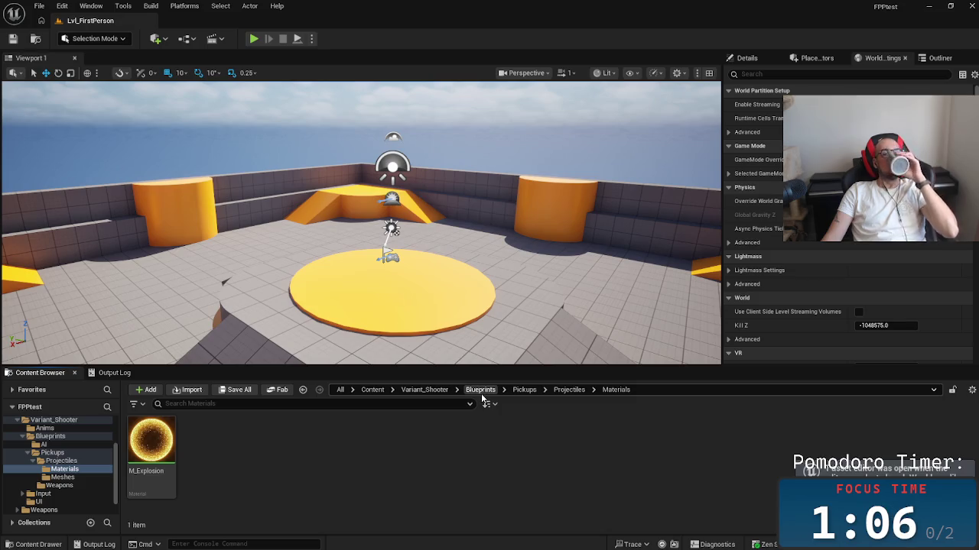
pyautogui.click(482, 394)
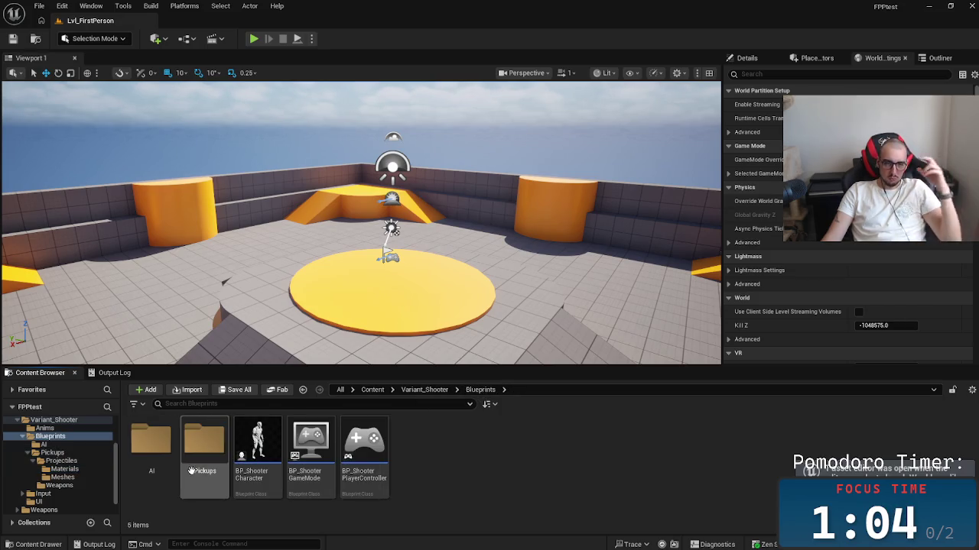
pyautogui.doubleClick(152, 444)
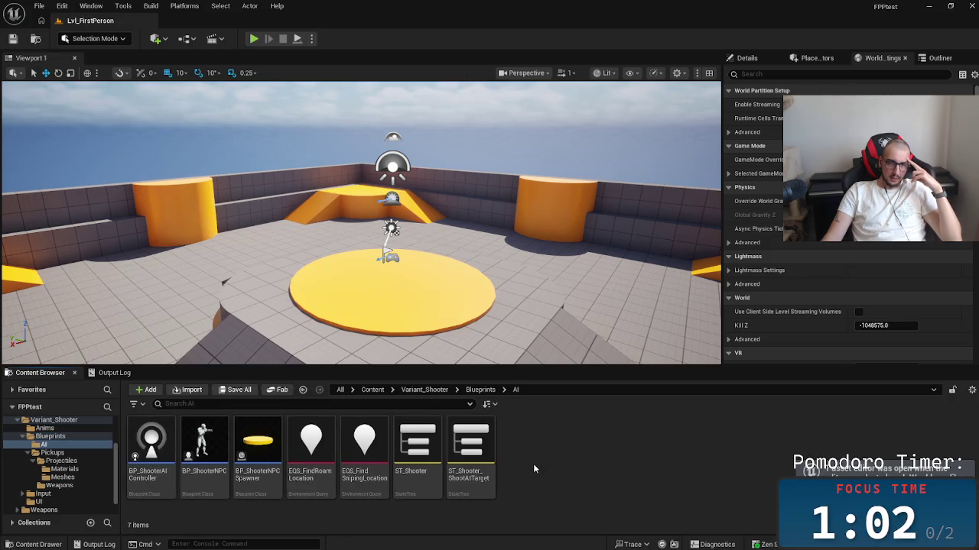
pyautogui.click(424, 389)
pyautogui.doubleClick(309, 444)
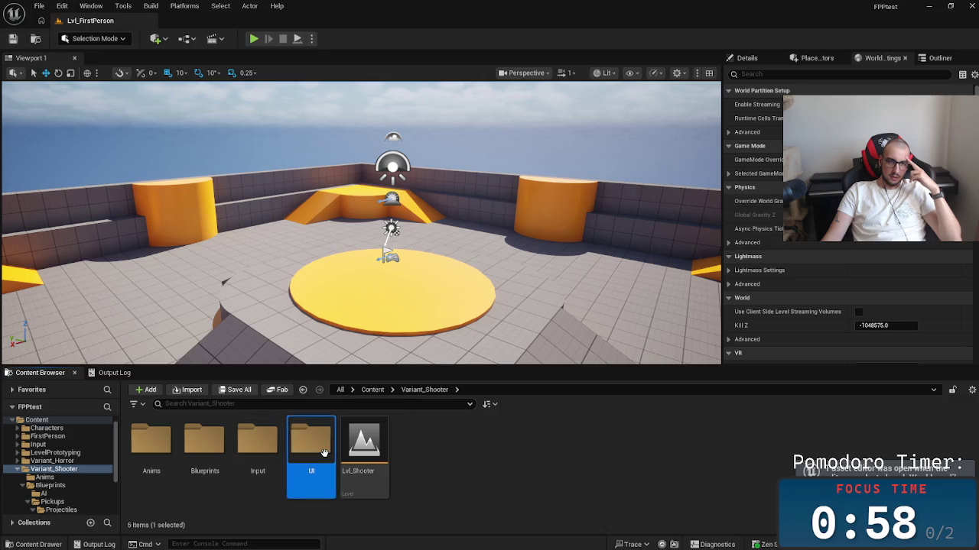
pyautogui.click(425, 390)
pyautogui.doubleClick(258, 443)
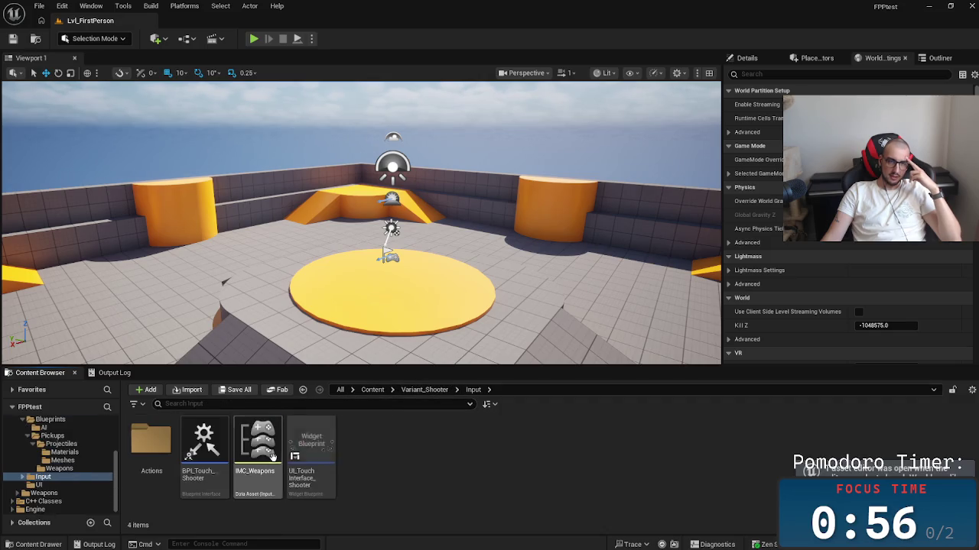
pyautogui.doubleClick(151, 442)
pyautogui.click(424, 390)
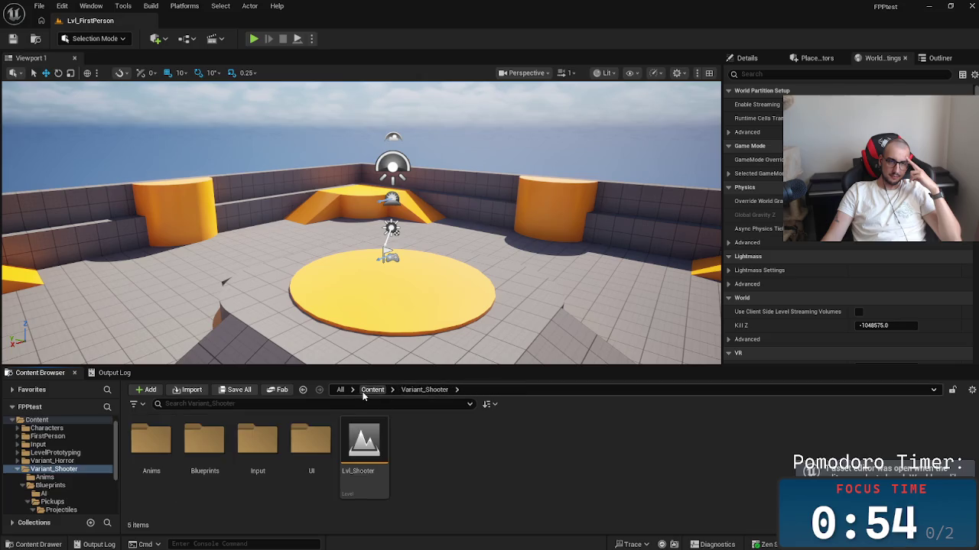
pyautogui.click(372, 390)
# Step: Open BP_ShooterNPC from Variant_Shooter > Blueprints > AI in the Blueprint editor
pyautogui.doubleClick(413, 447)
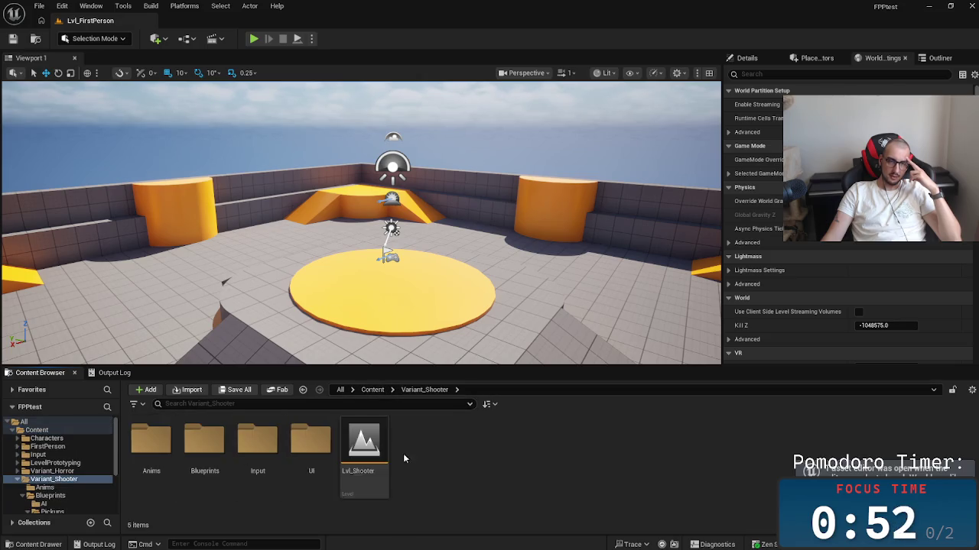
pyautogui.click(311, 443)
pyautogui.click(204, 443)
pyautogui.click(163, 446)
pyautogui.click(204, 444)
pyautogui.doubleClick(205, 444)
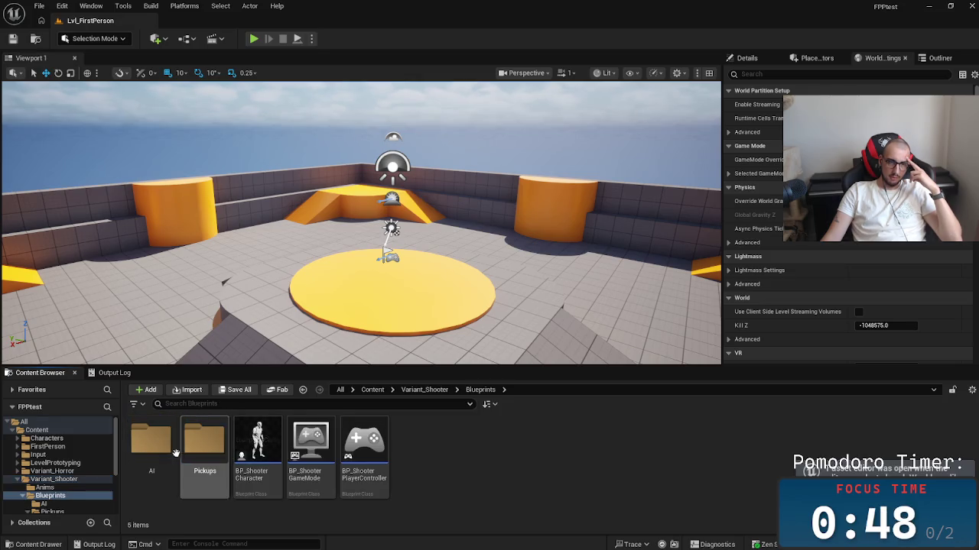
pyautogui.doubleClick(146, 447)
pyautogui.doubleClick(204, 443)
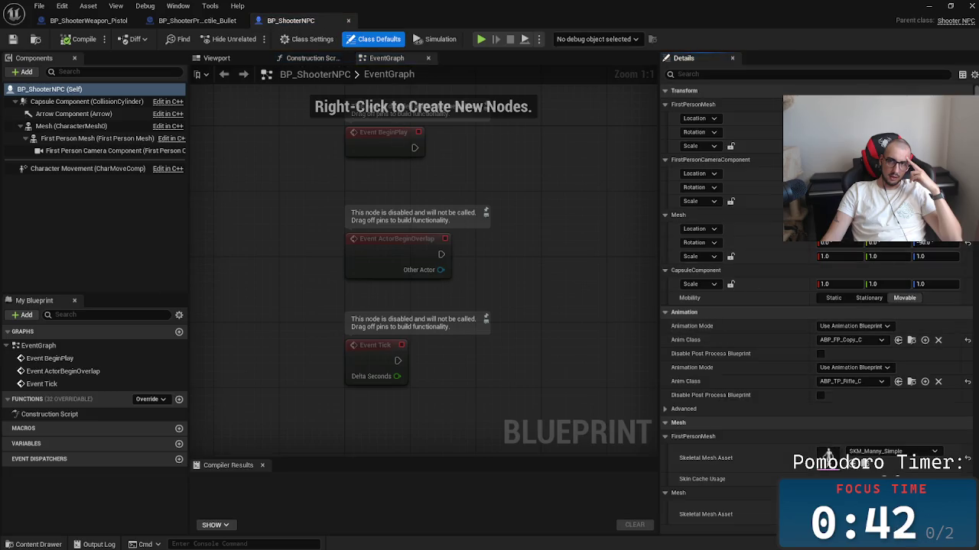
pyautogui.scroll(-15, 829, 456)
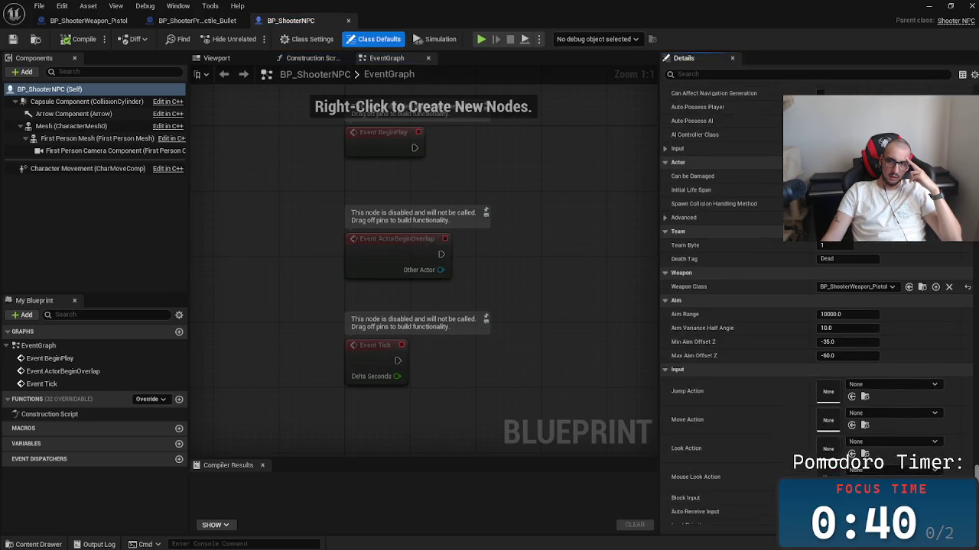
pyautogui.scroll(10, 832, 463)
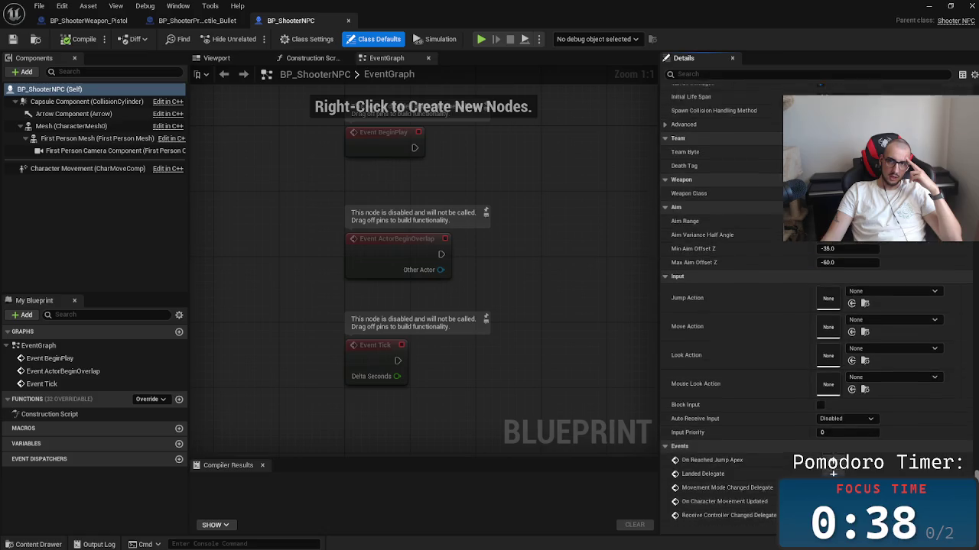
pyautogui.scroll(3, 832, 462)
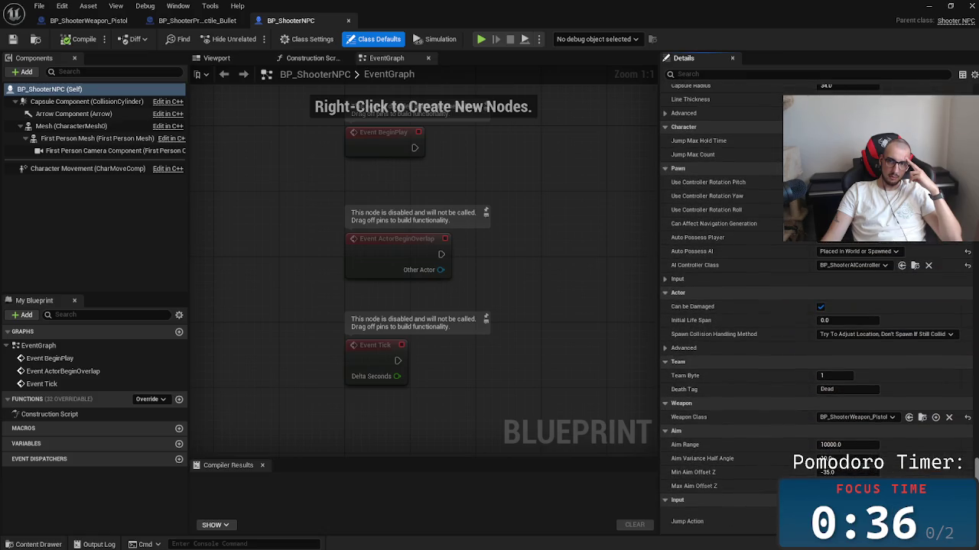
pyautogui.scroll(3, 832, 462)
pyautogui.scroll(9, 832, 463)
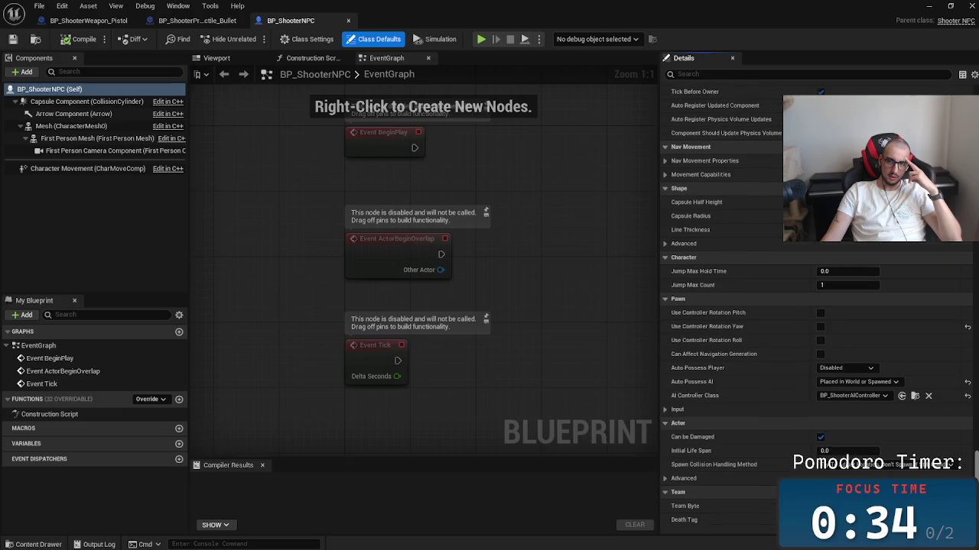
pyautogui.scroll(15, 831, 463)
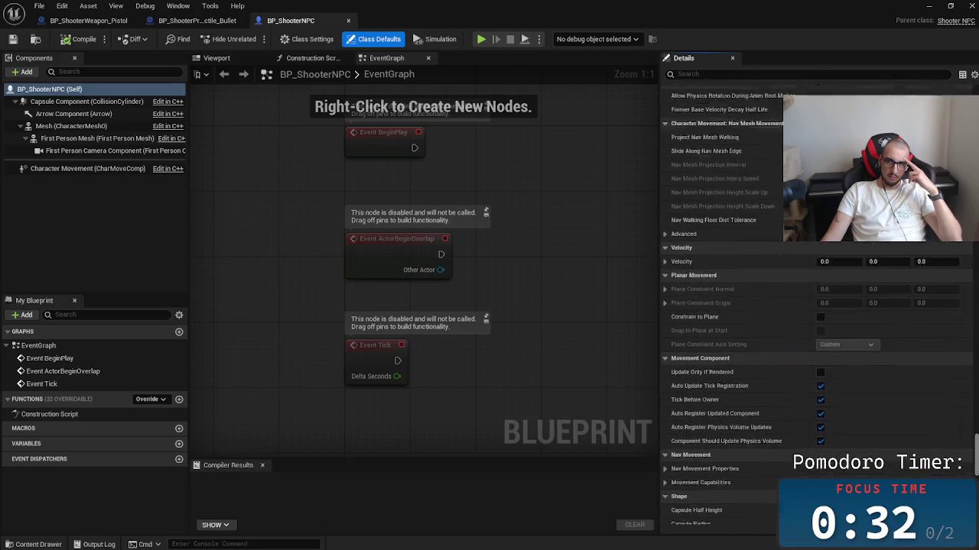
pyautogui.moveTo(975, 405); pyautogui.dragTo(974, 362)
pyautogui.moveTo(974, 327)
pyautogui.mouseDown()
pyautogui.moveTo(975, 164)
pyautogui.moveTo(976, 499)
pyautogui.moveTo(975, 452)
pyautogui.mouseUp()
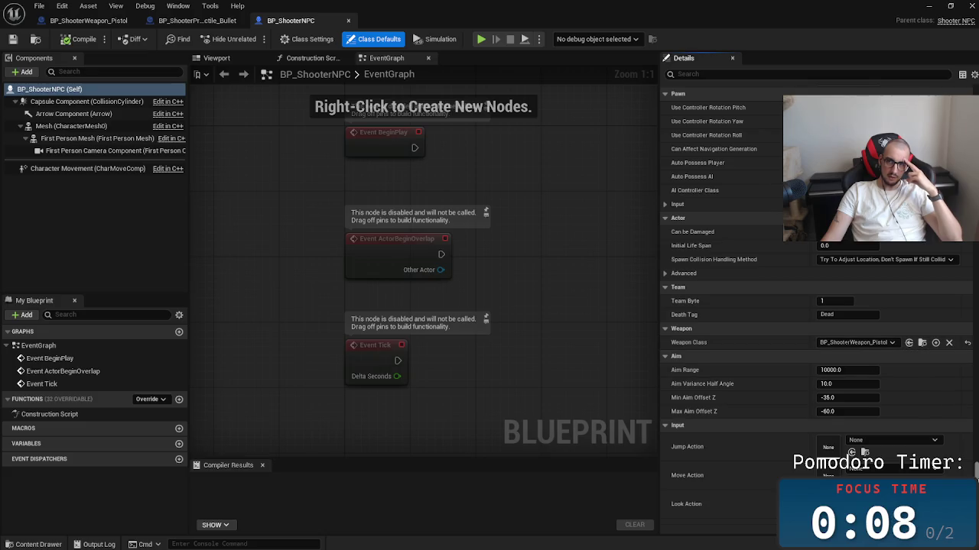
pyautogui.scroll(5, 841, 457)
pyautogui.scroll(-5, 831, 463)
pyautogui.scroll(4, 831, 463)
pyautogui.scroll(4, 831, 464)
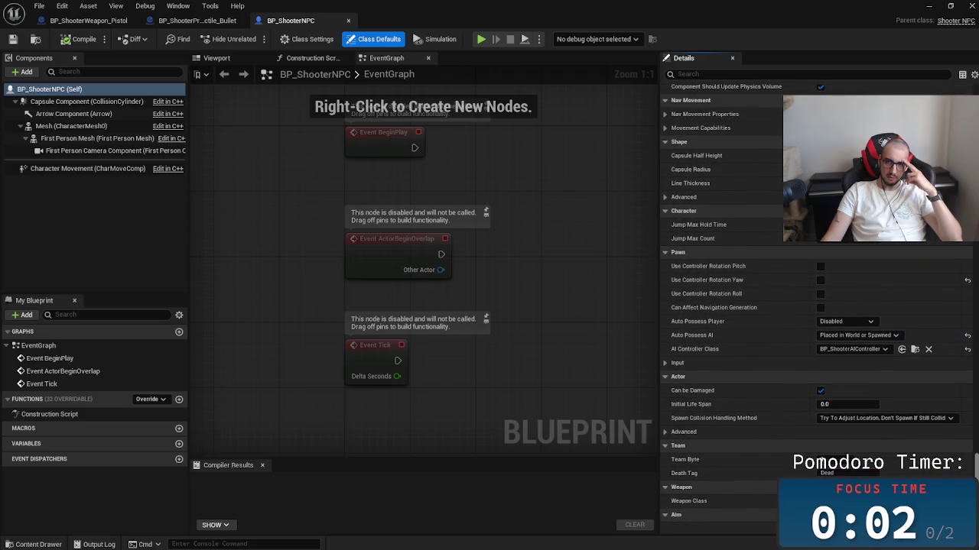
pyautogui.scroll(2, 831, 463)
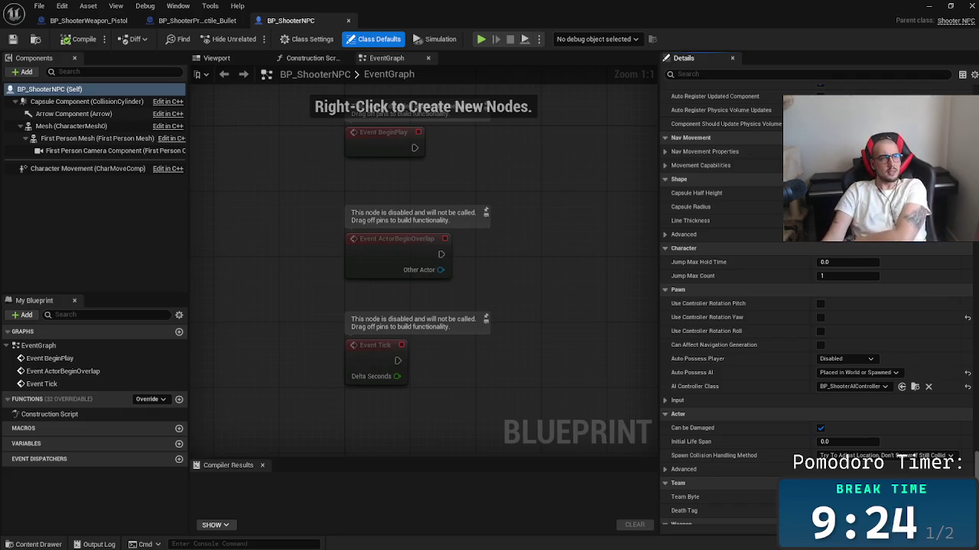
# Step: Minimize the Blueprint editor and browse Variant_Shooter's UI, Input and Actions folders
pyautogui.click(929, 7)
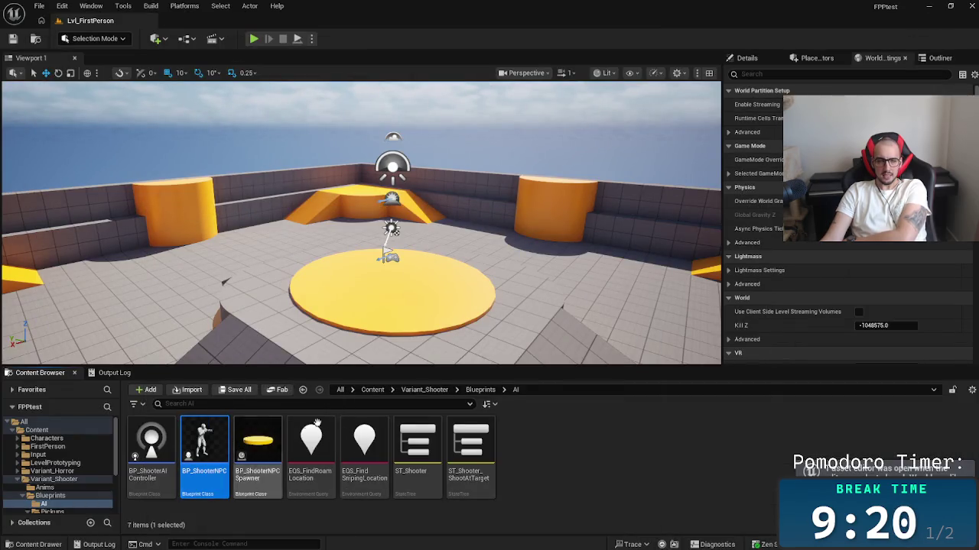
pyautogui.click(429, 389)
pyautogui.click(308, 457)
pyautogui.doubleClick(308, 459)
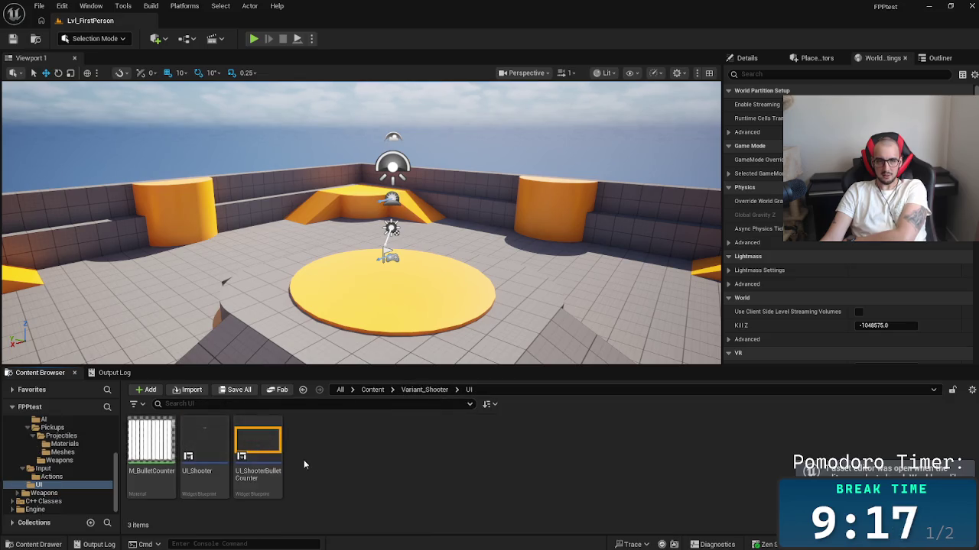
pyautogui.click(417, 391)
pyautogui.doubleClick(260, 449)
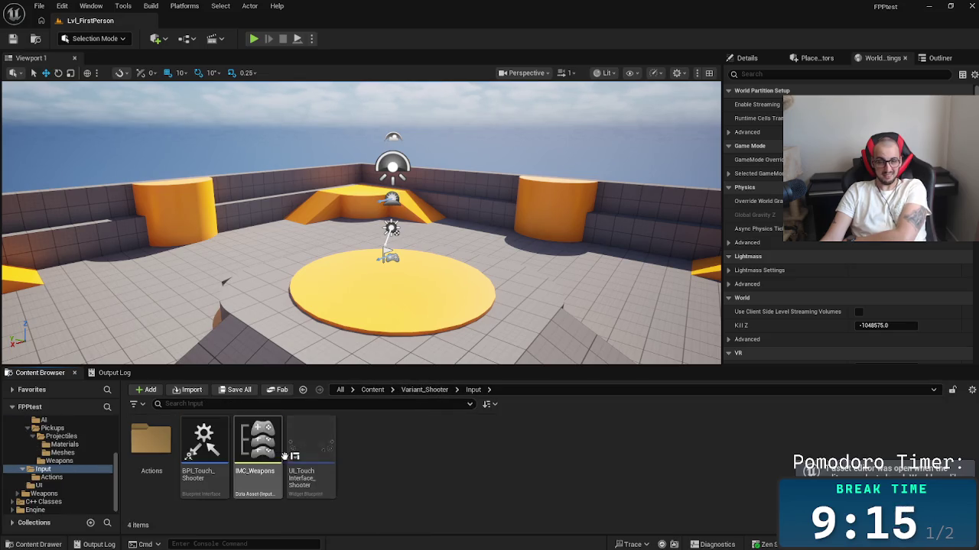
pyautogui.doubleClick(151, 444)
pyautogui.click(439, 391)
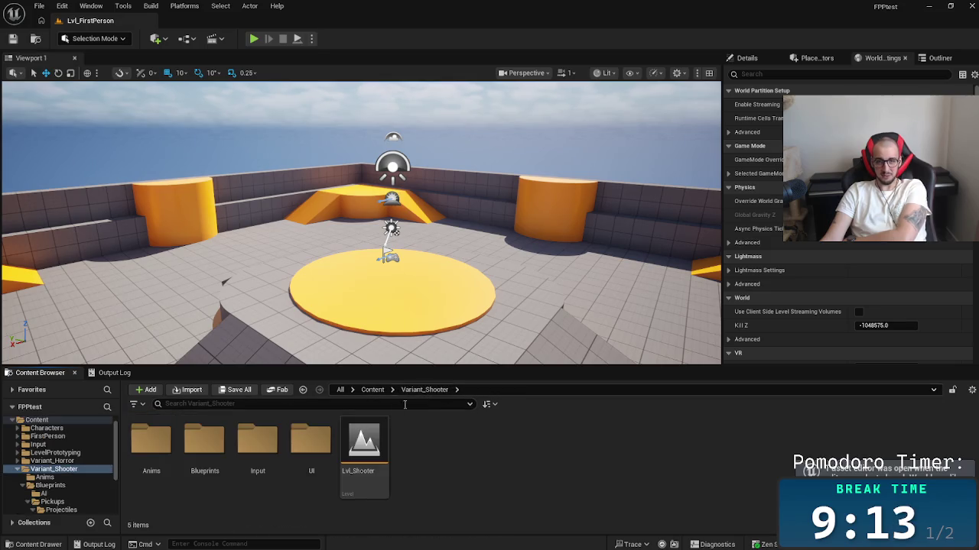
# Step: Open BP_ShooterCharacter from the Blueprints folder and scroll through its Details panel
pyautogui.doubleClick(209, 449)
pyautogui.doubleClick(257, 444)
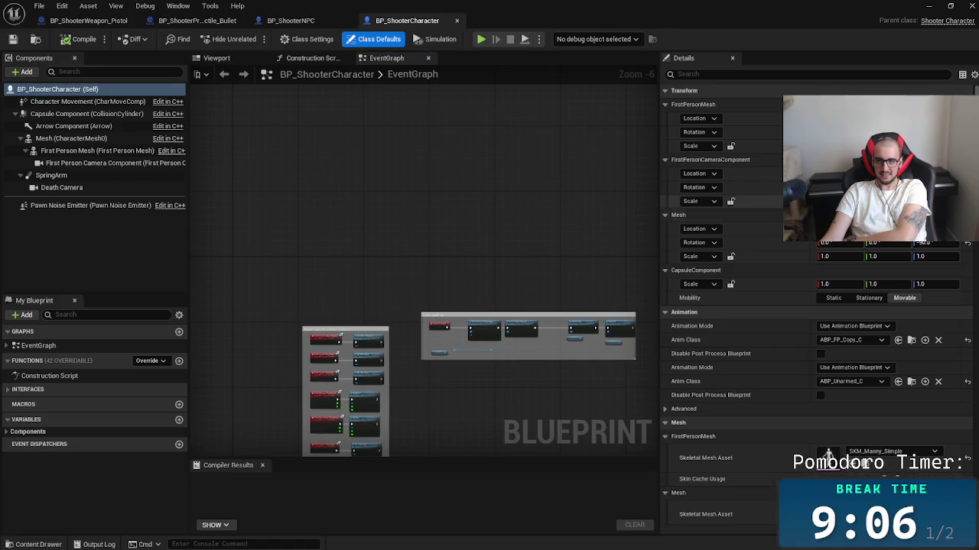
pyautogui.scroll(-15, 819, 305)
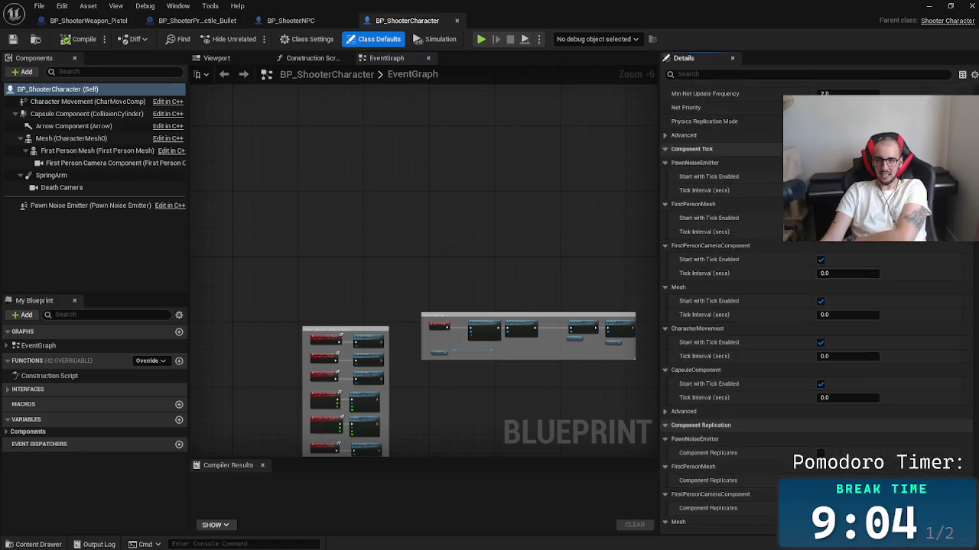
pyautogui.scroll(4, 818, 306)
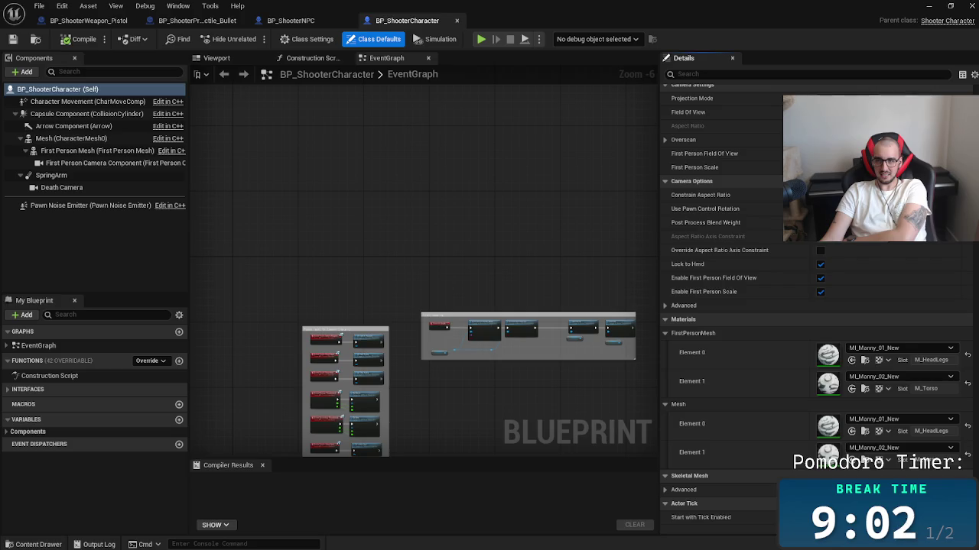
pyautogui.scroll(-10, 818, 305)
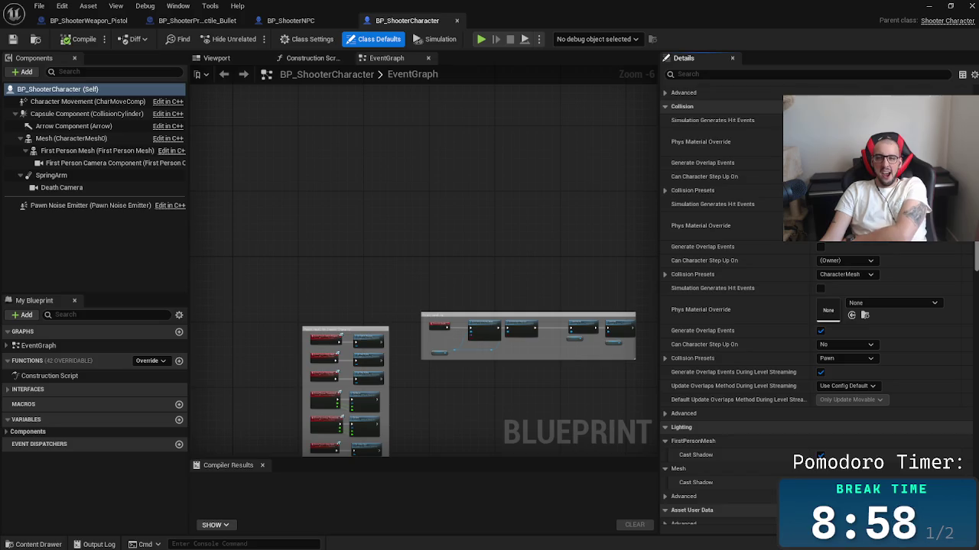
pyautogui.scroll(-5, 818, 306)
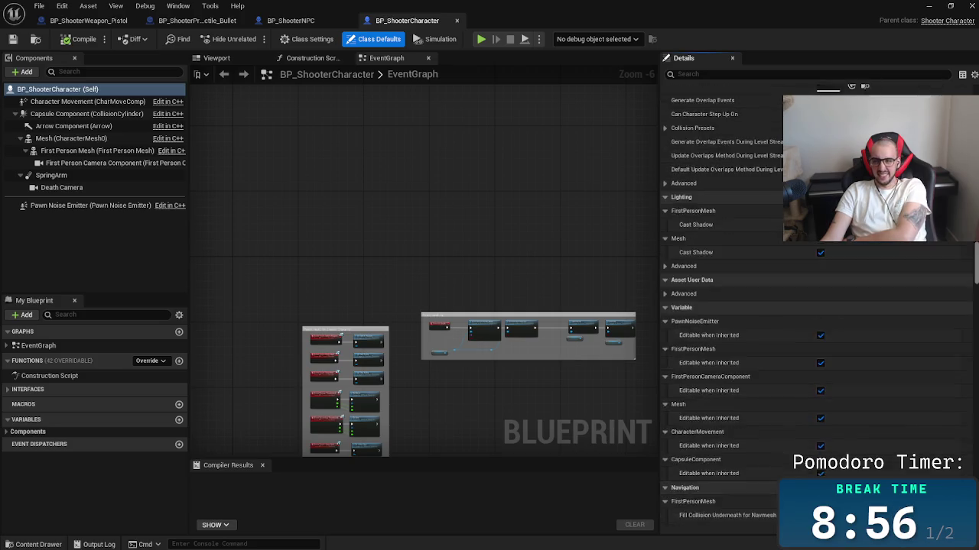
pyautogui.scroll(-10, 817, 305)
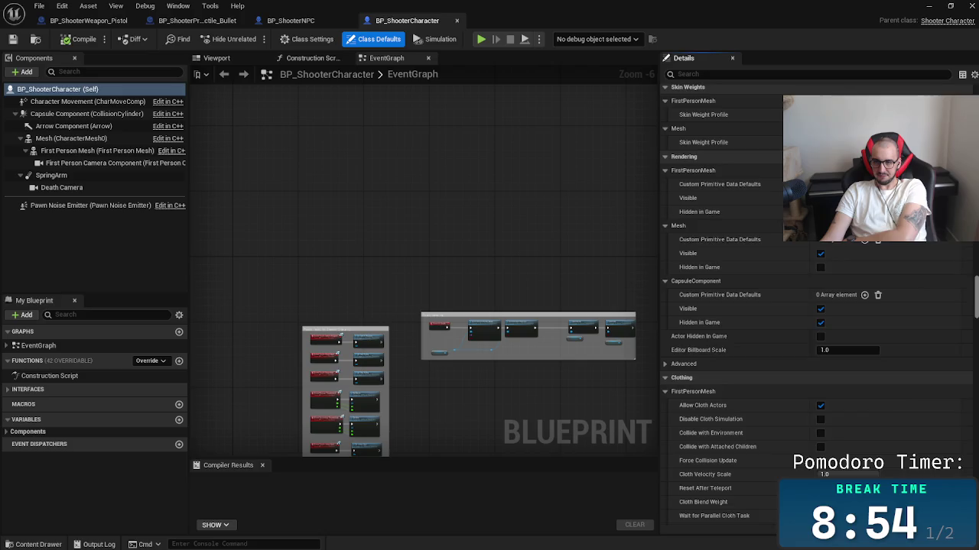
pyautogui.scroll(-10, 816, 306)
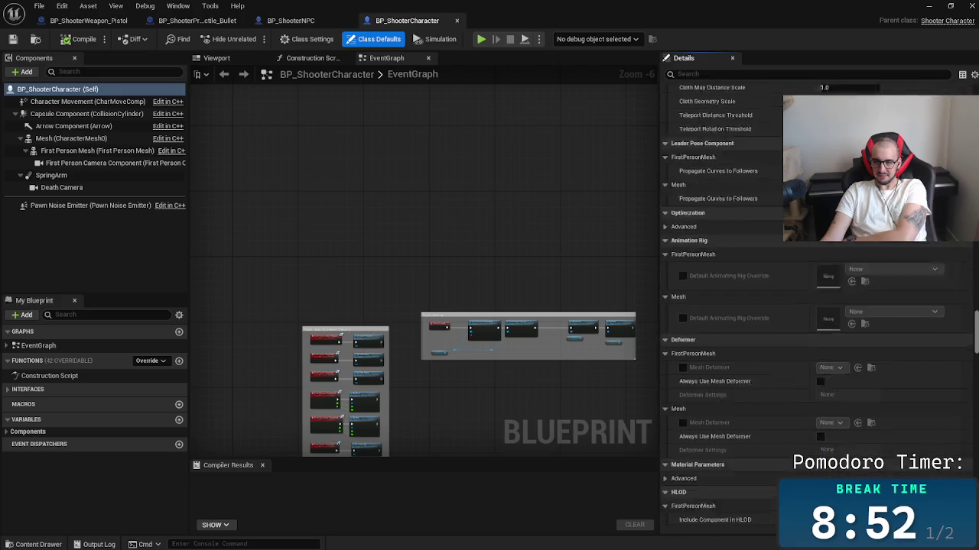
pyautogui.scroll(-5, 727, 306)
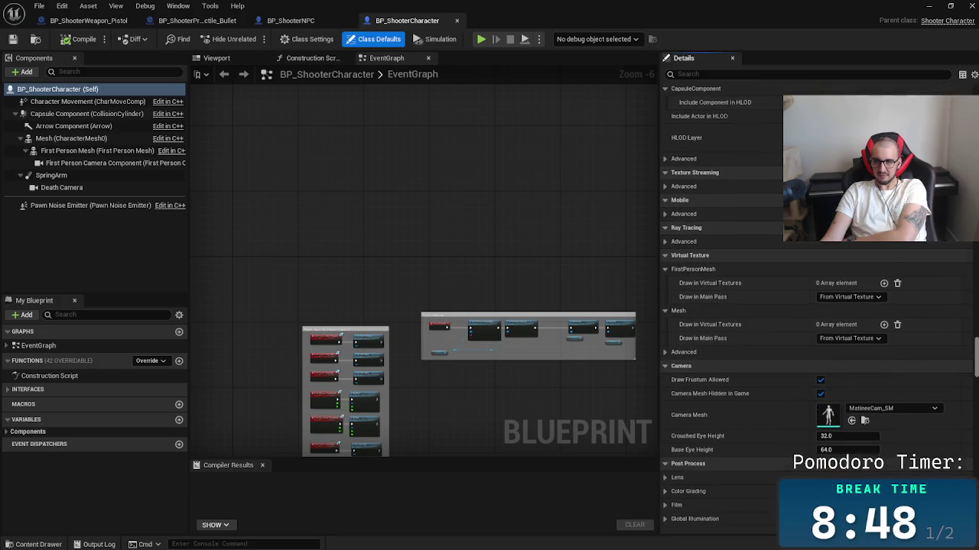
pyautogui.scroll(-15, 726, 306)
pyautogui.scroll(-15, 961, 451)
pyautogui.scroll(-15, 961, 451)
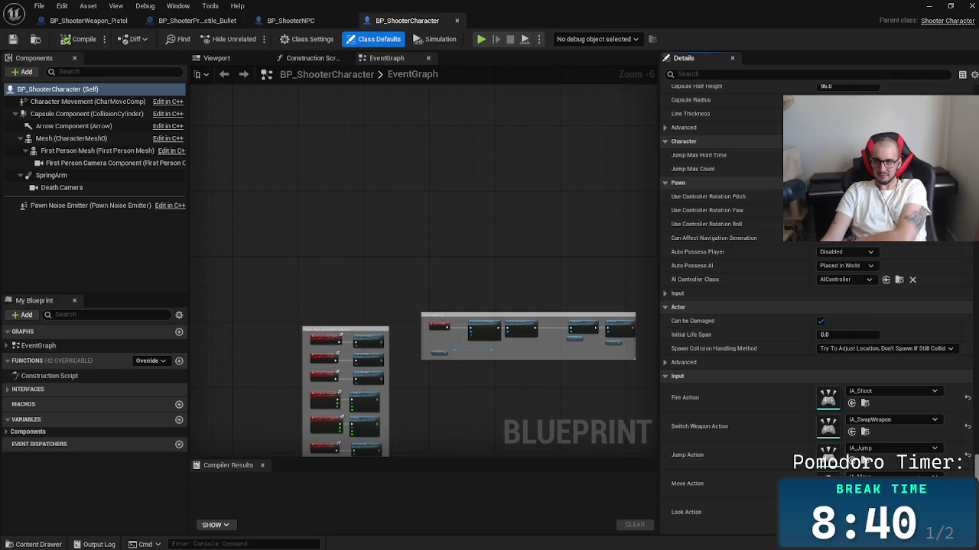
pyautogui.scroll(-10, 817, 306)
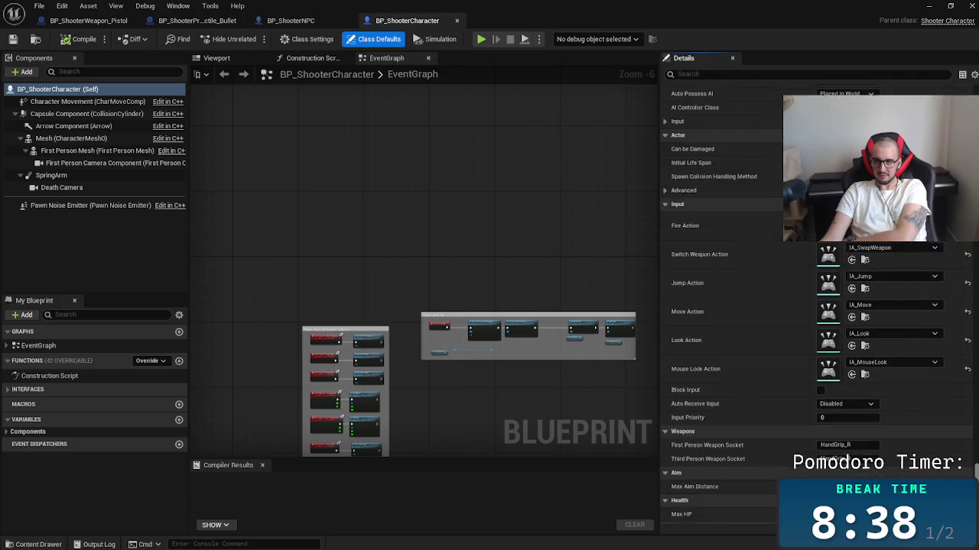
pyautogui.scroll(-10, 821, 420)
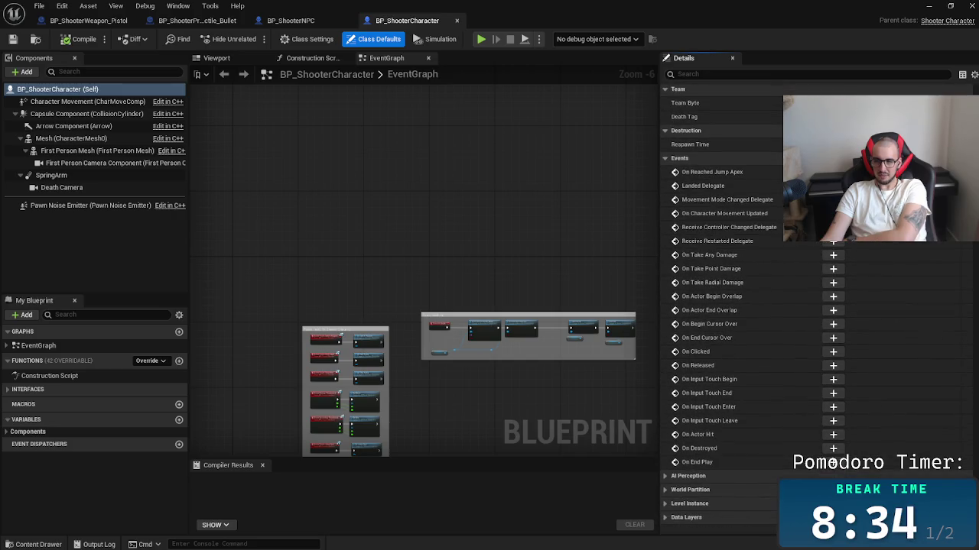
pyautogui.scroll(10, 831, 462)
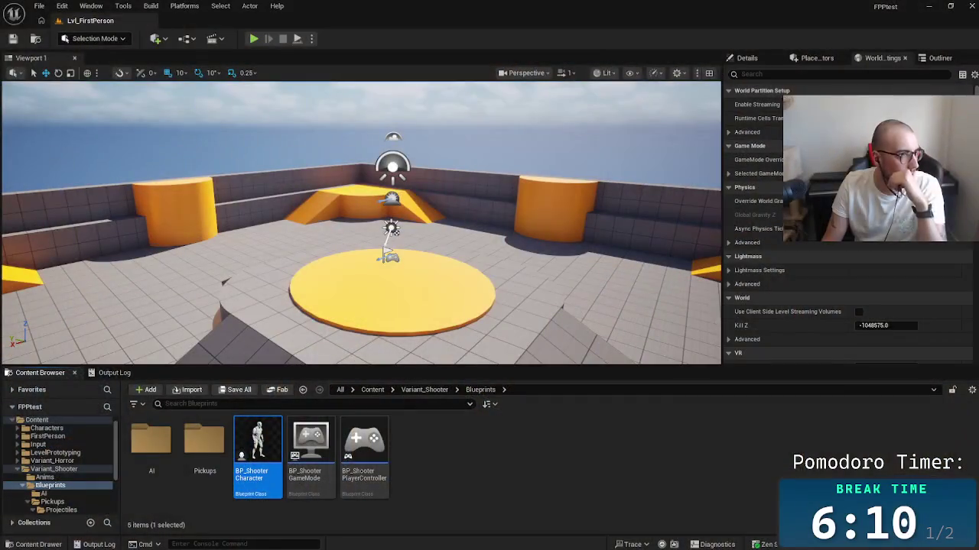
# Step: Scroll the Variant_Shooter Blueprints folder contents in the level editor's Content Browser
pyautogui.scroll(-5, 382, 360)
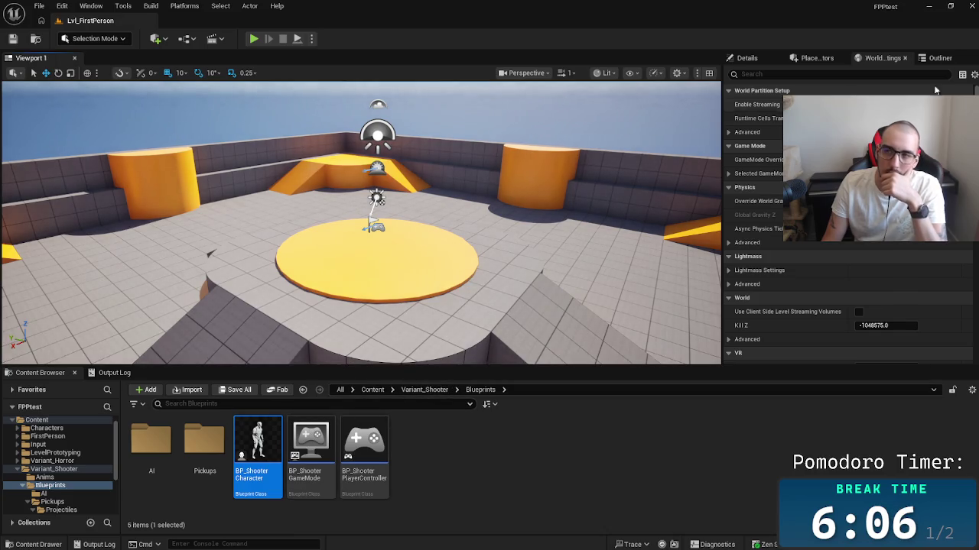
# Step: Minimize the FPPtest editor and both code windows to reveal the QuickMoneyShooter level
pyautogui.click(930, 6)
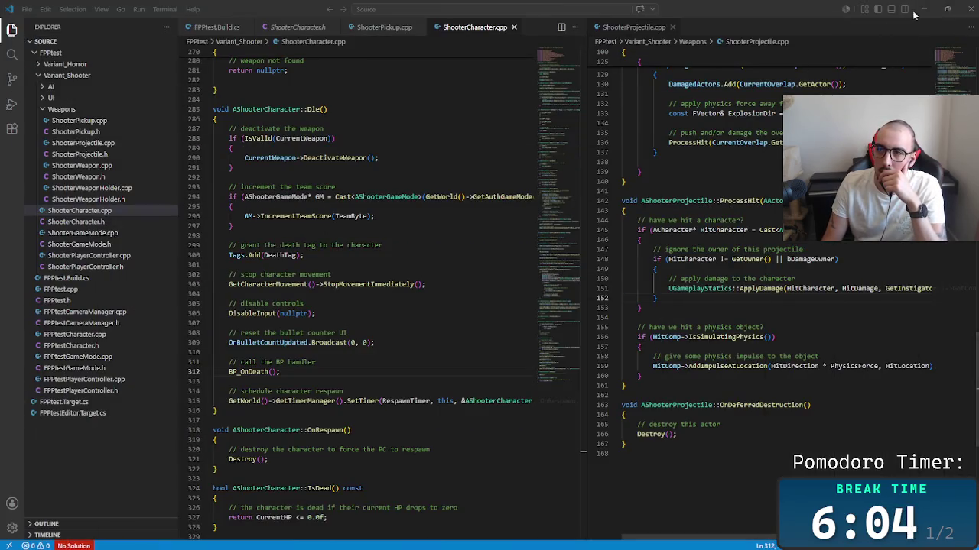
pyautogui.click(923, 9)
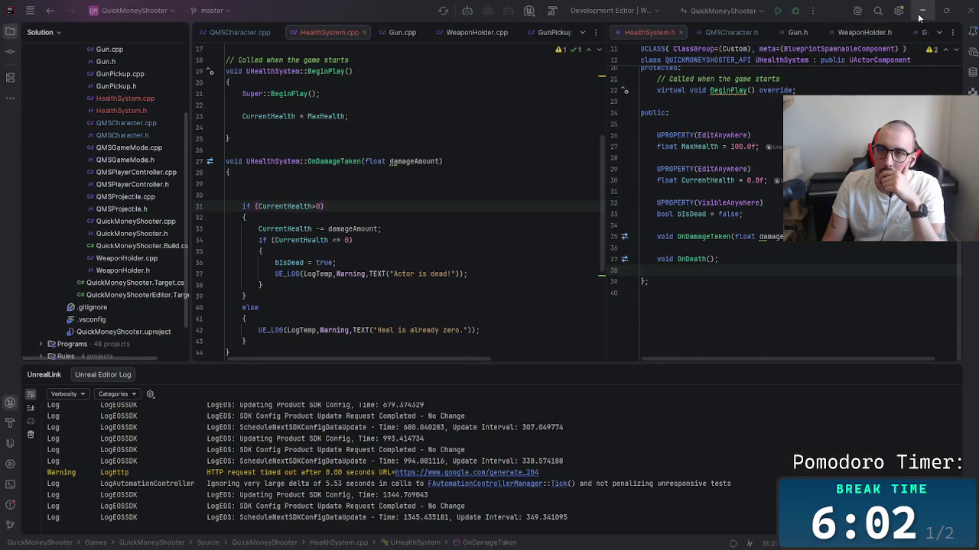
pyautogui.click(921, 12)
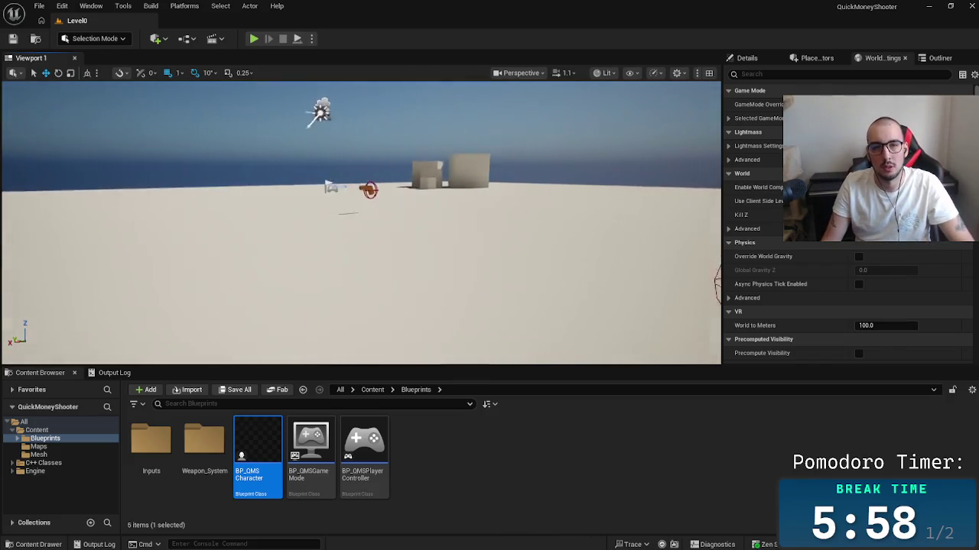
# Step: Delete the red actor at the level's right, then select the PlayerStart
pyautogui.moveTo(455, 244); pyautogui.dragTo(455, 245)
pyautogui.click(574, 237)
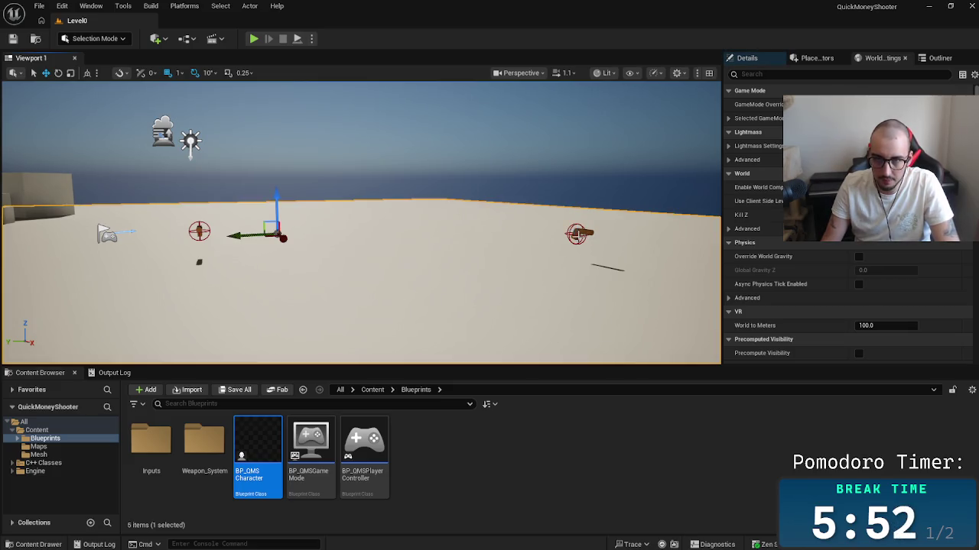
pyautogui.click(576, 233)
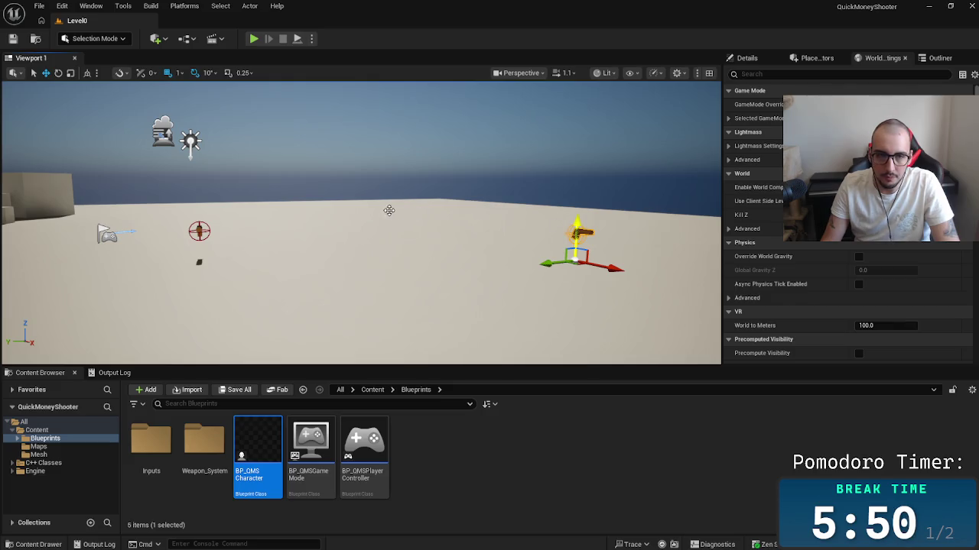
pyautogui.press('Delete')
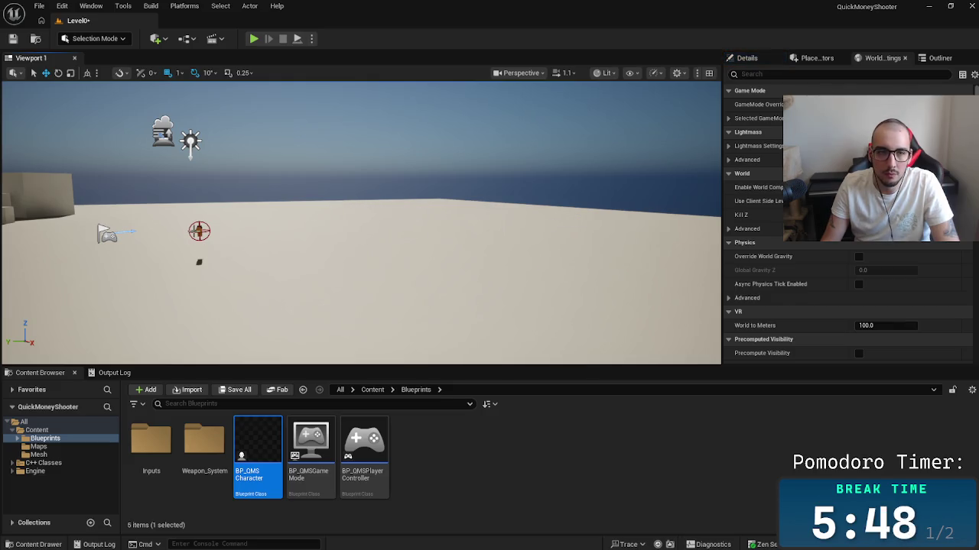
pyautogui.click(197, 231)
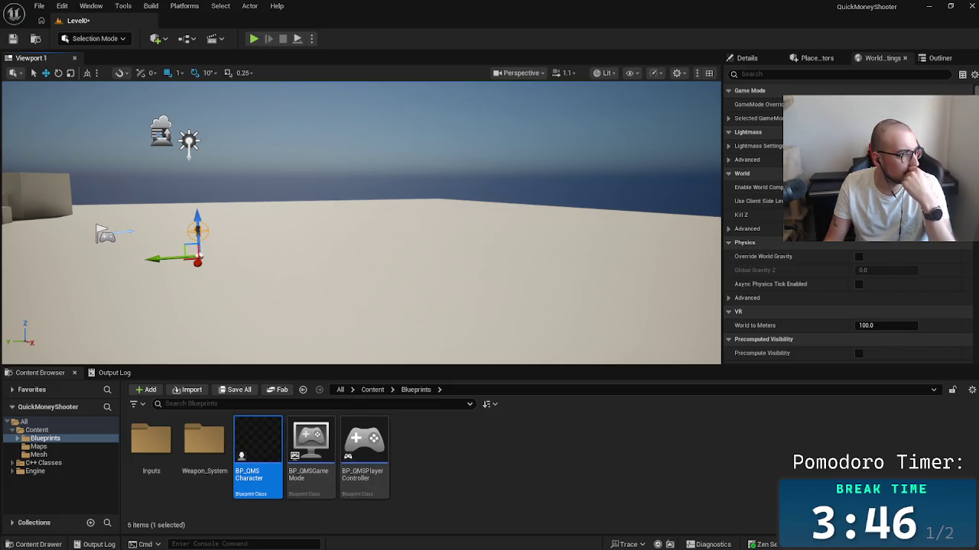
# Step: Switch from Unreal Editor to the browser showing the ApplyRadialDamage documentation
pyautogui.hotkey('alt', 'Tab')
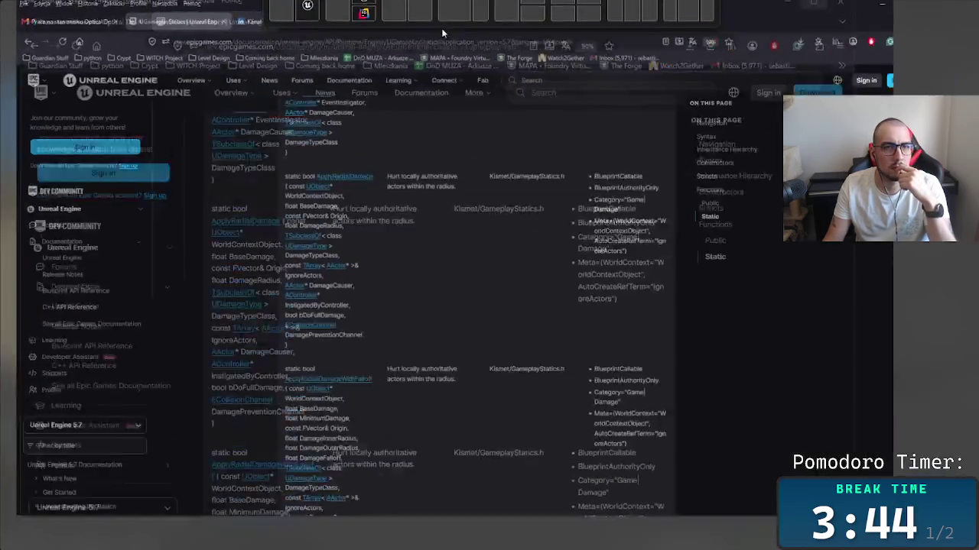
# Step: Load youtube.com in a new tab and close the Gmail tab
pyautogui.click(358, 29)
pyautogui.write('youtube')
pyautogui.press('Return')
pyautogui.click(19, 23)
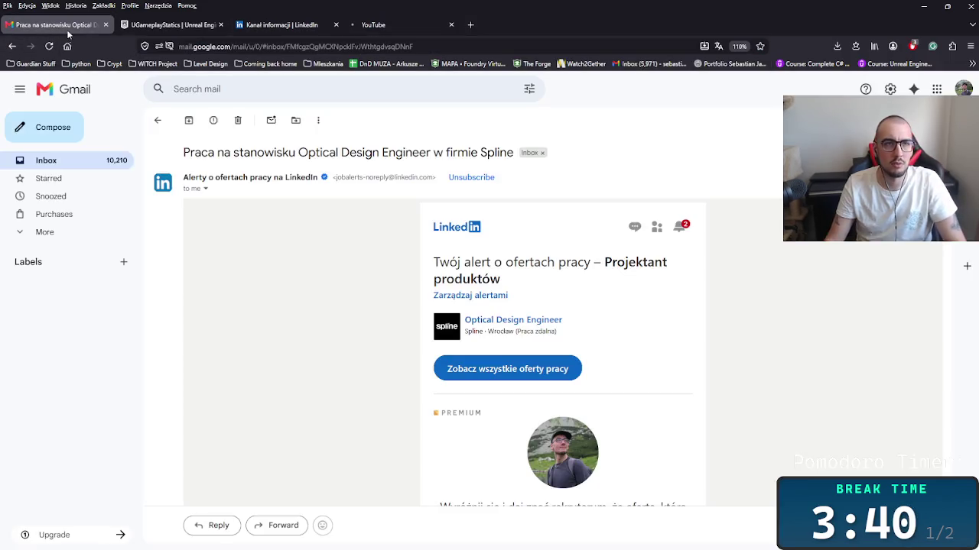
pyautogui.click(106, 24)
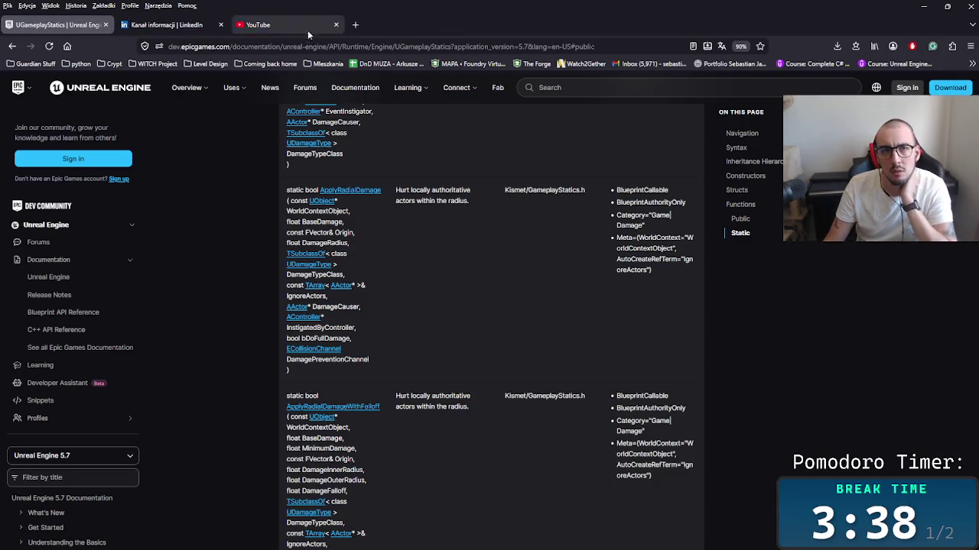
pyautogui.click(309, 28)
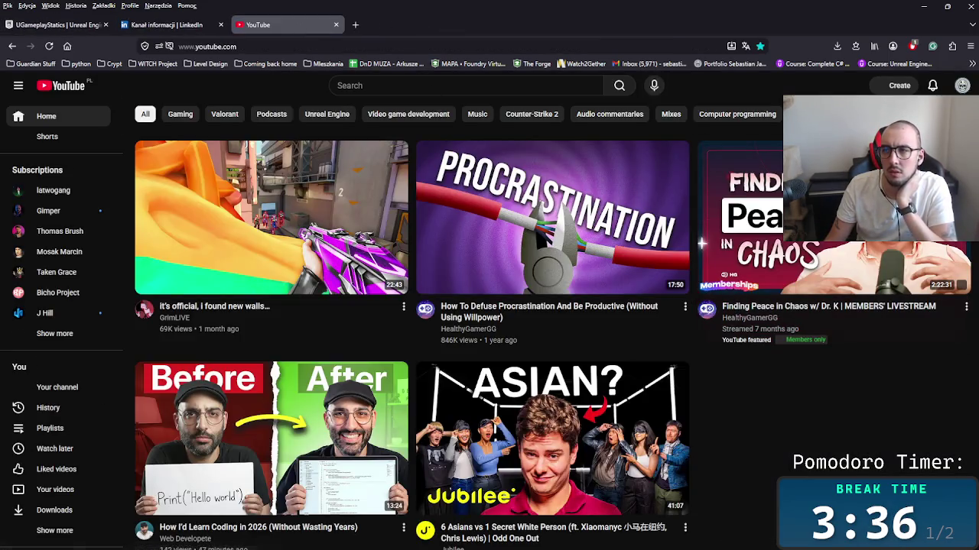
# Step: Open the account menu and scroll through the Game Dev Charnel House channel's Videos page
pyautogui.click(962, 85)
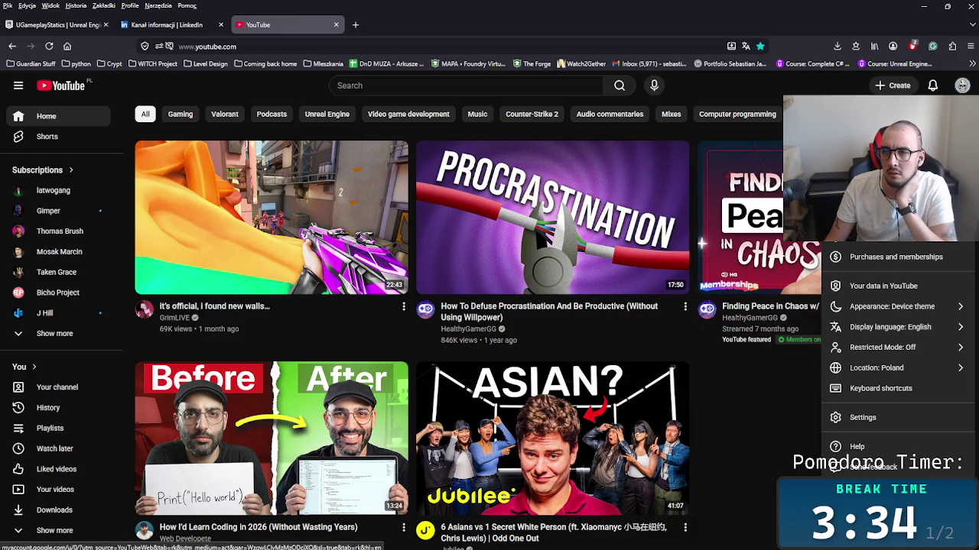
pyautogui.press('Escape')
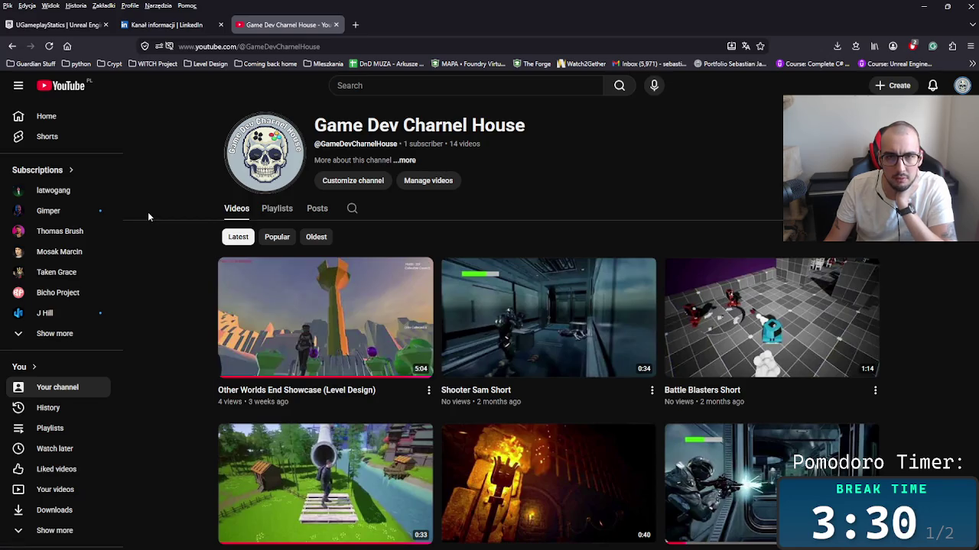
pyautogui.moveTo(418, 144); pyautogui.dragTo(396, 146)
pyautogui.click(440, 148)
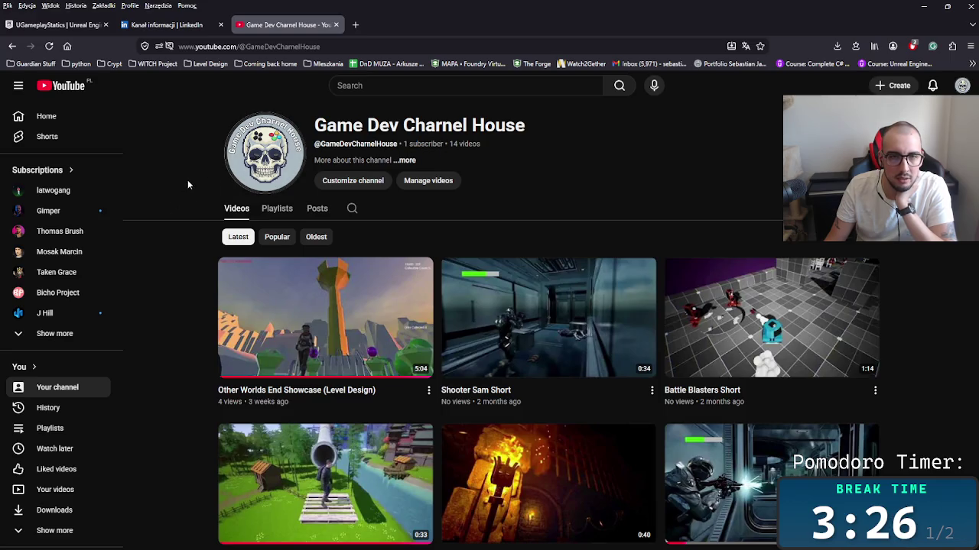
pyautogui.scroll(-3, 149, 214)
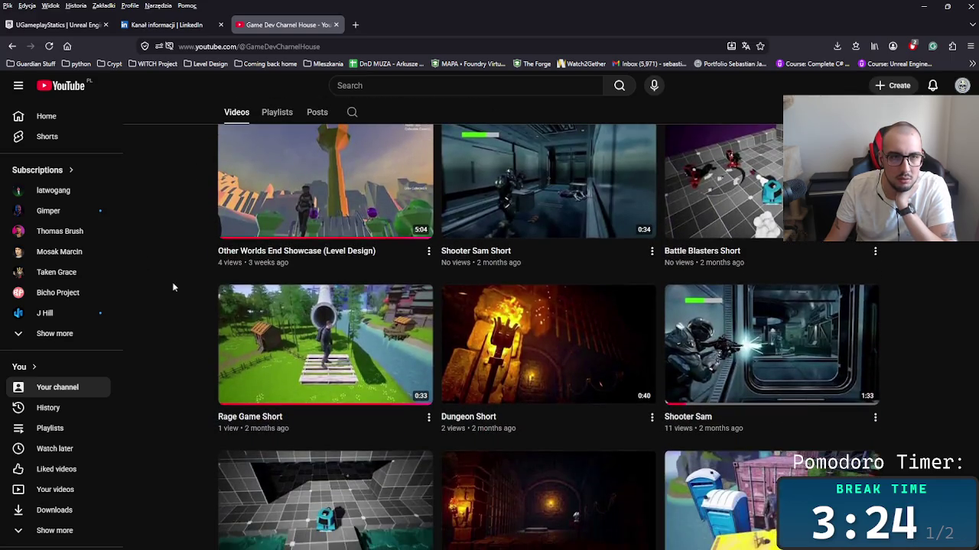
pyautogui.scroll(3, 157, 337)
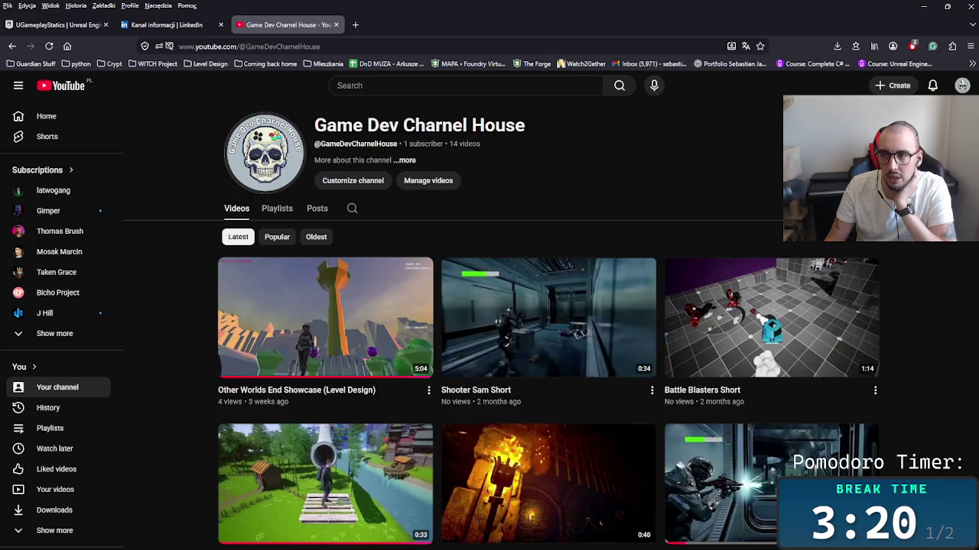
# Step: Go live now with streaming software, mark the stream made for kids, save, and dismiss the tips
pyautogui.click(841, 143)
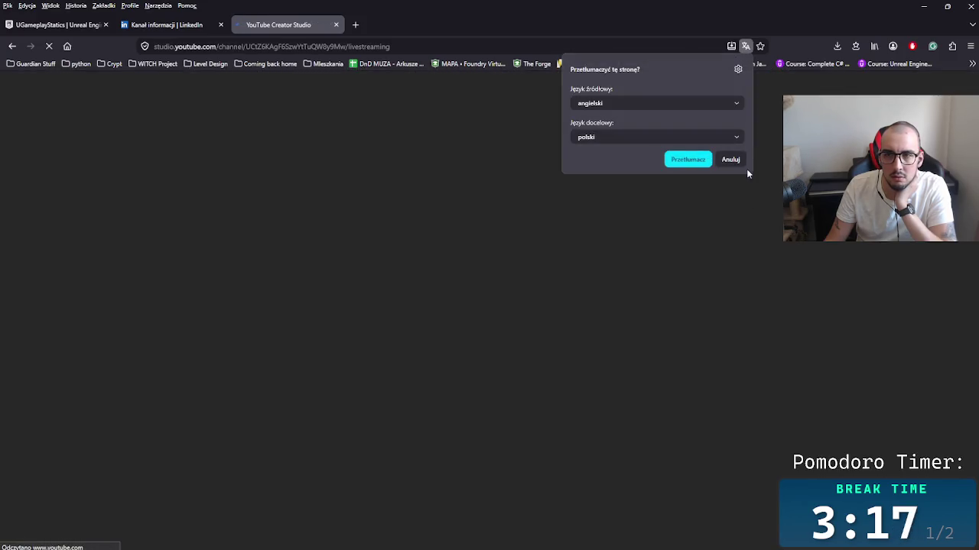
pyautogui.click(734, 159)
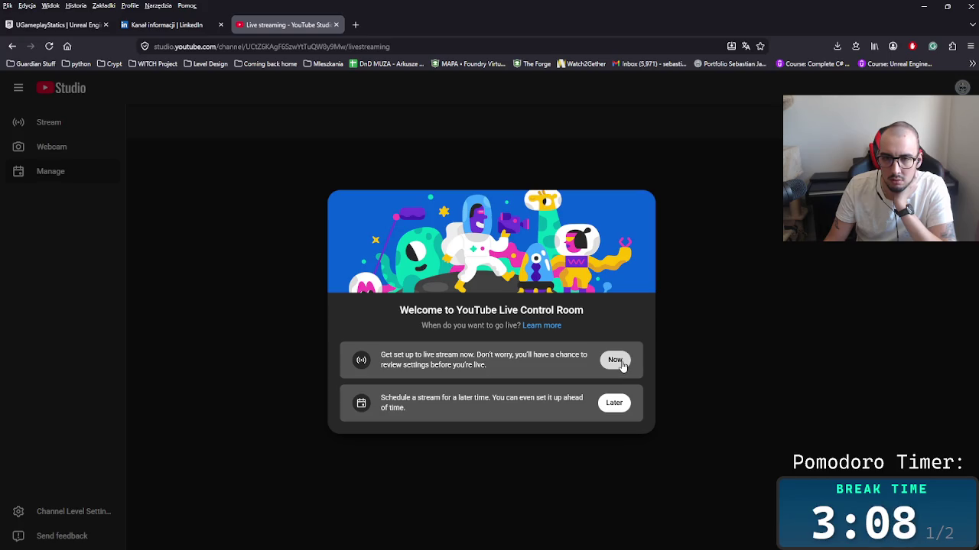
pyautogui.click(622, 364)
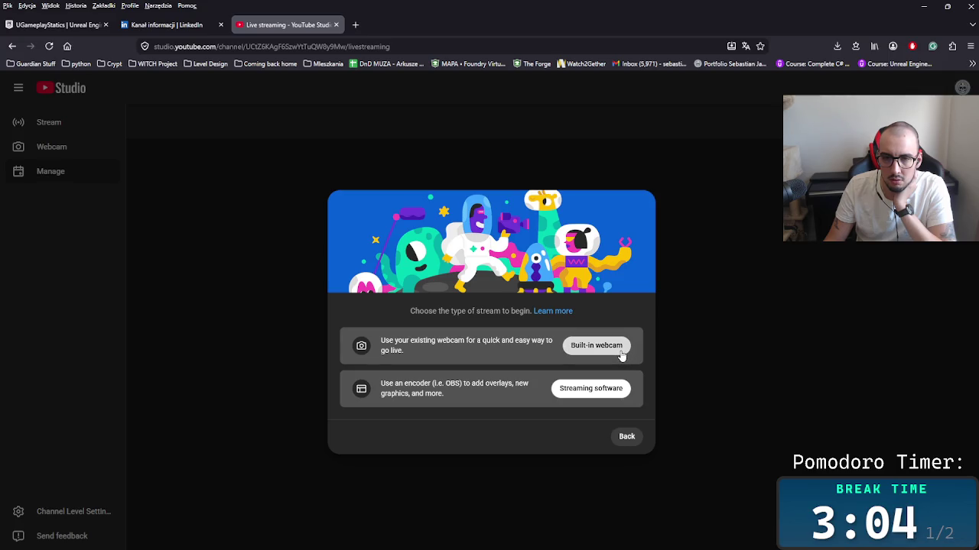
pyautogui.click(604, 392)
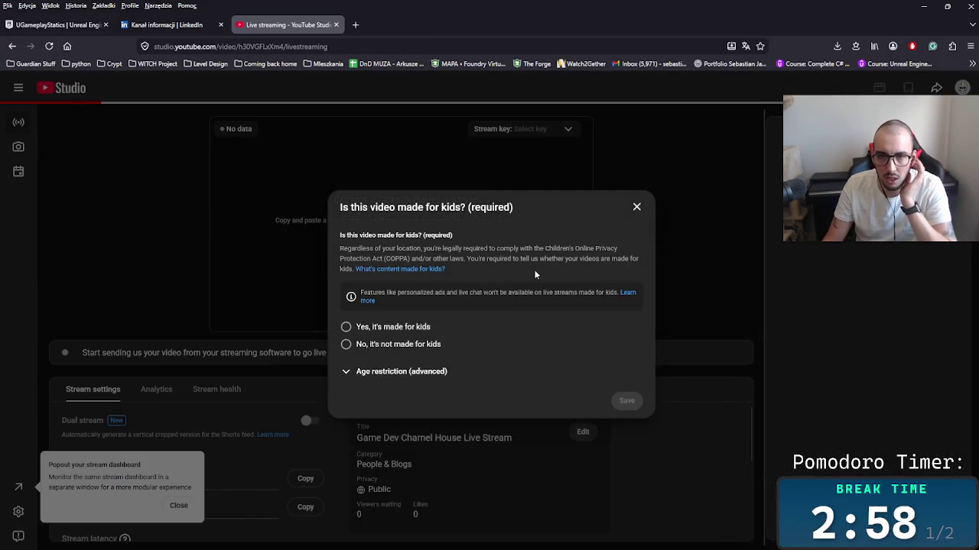
pyautogui.click(424, 329)
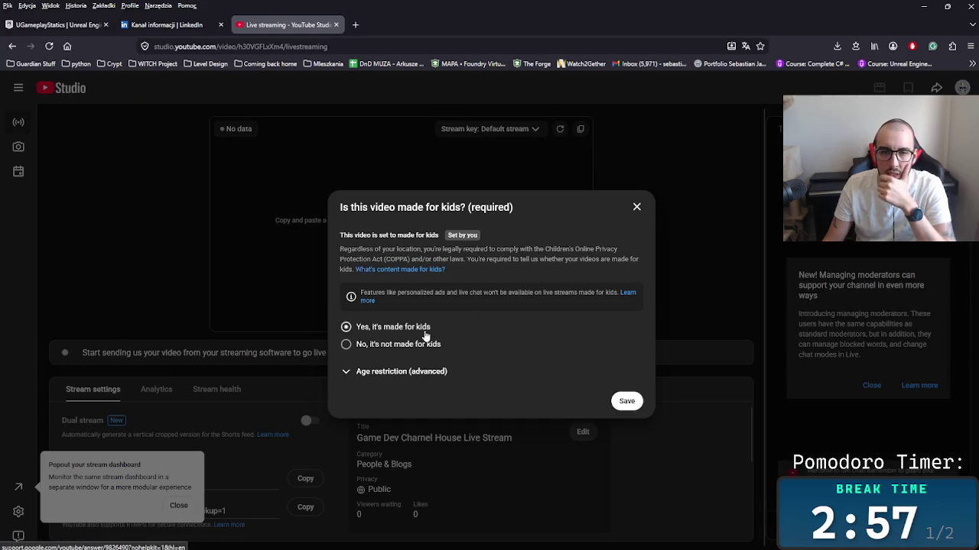
pyautogui.click(627, 402)
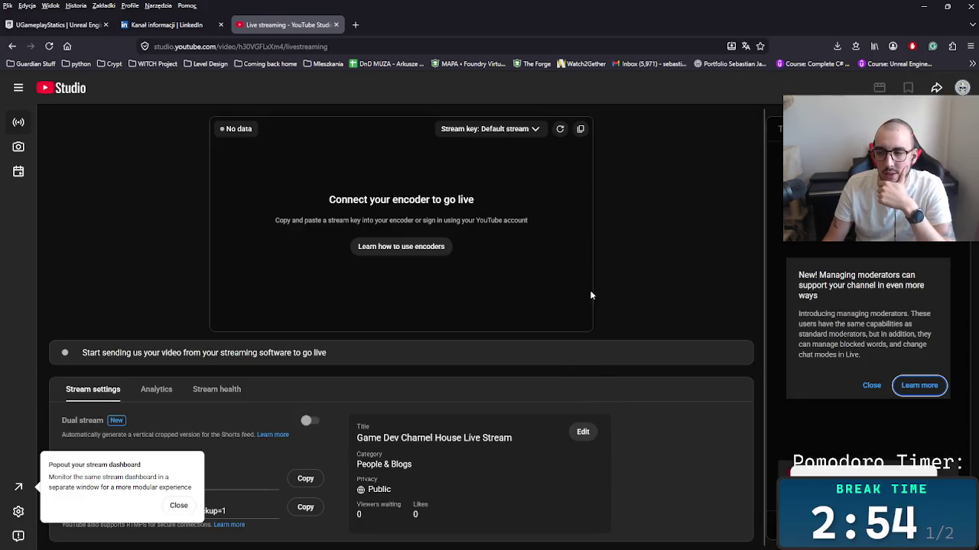
pyautogui.click(178, 505)
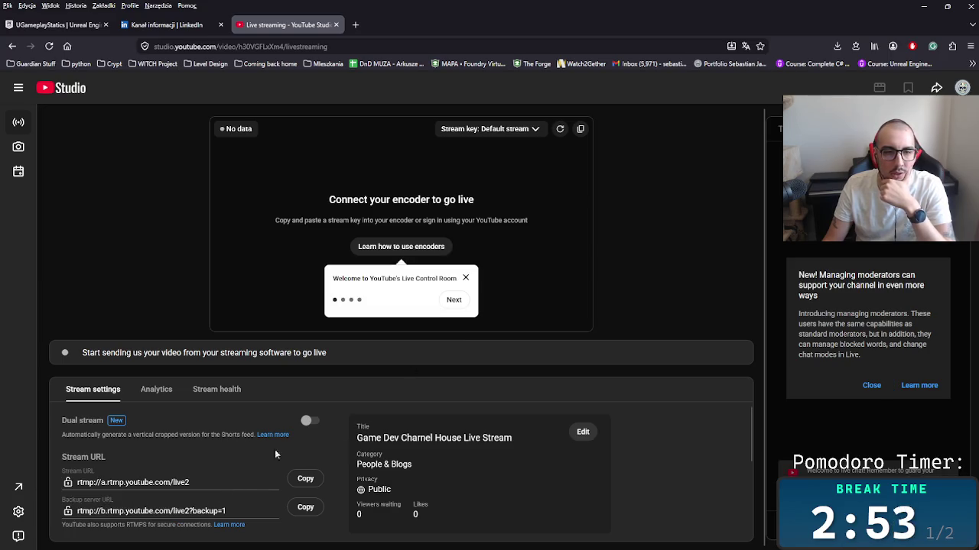
pyautogui.click(452, 303)
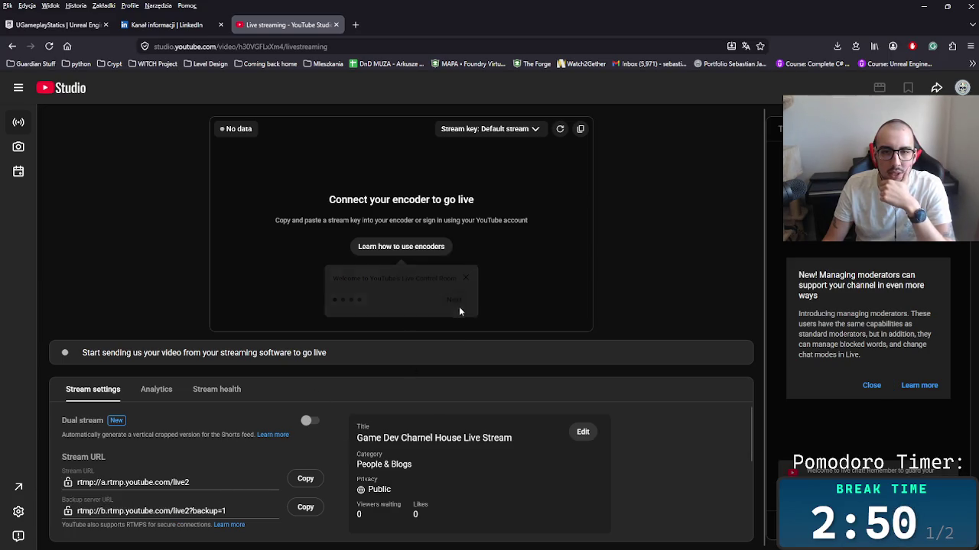
# Step: View the encoder stream setup help, then switch back to the Unreal editor
pyautogui.click(429, 254)
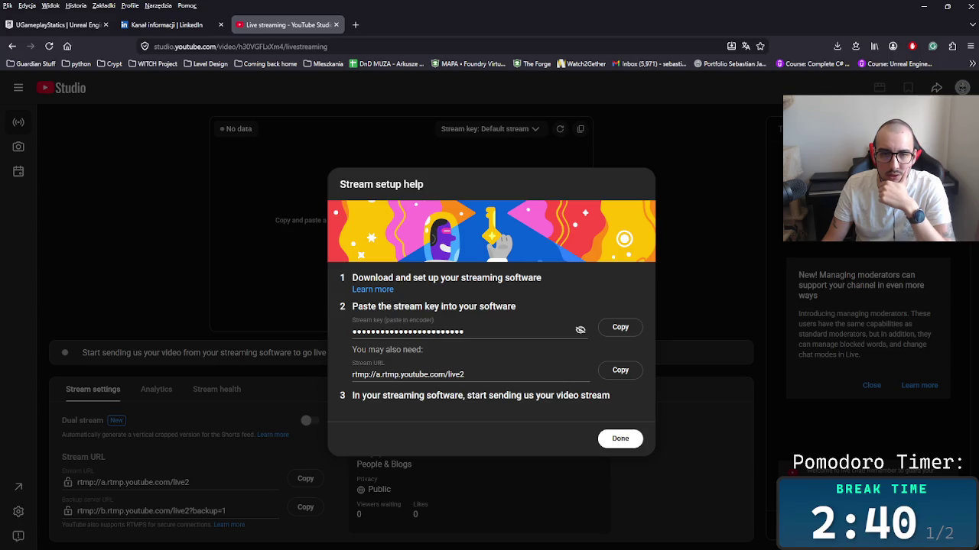
pyautogui.hotkey('alt', 'Tab')
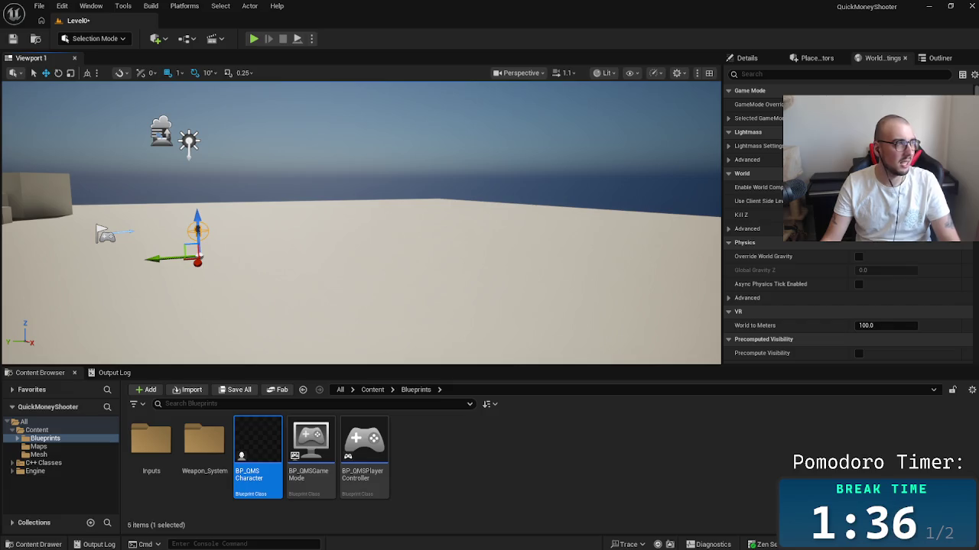
pyautogui.hotkey('alt', 'Tab')
pyautogui.press('Tab')
pyautogui.press('Tab')
pyautogui.press('Tab')
pyautogui.press('Tab')
pyautogui.press('Tab')
pyautogui.press('Tab')
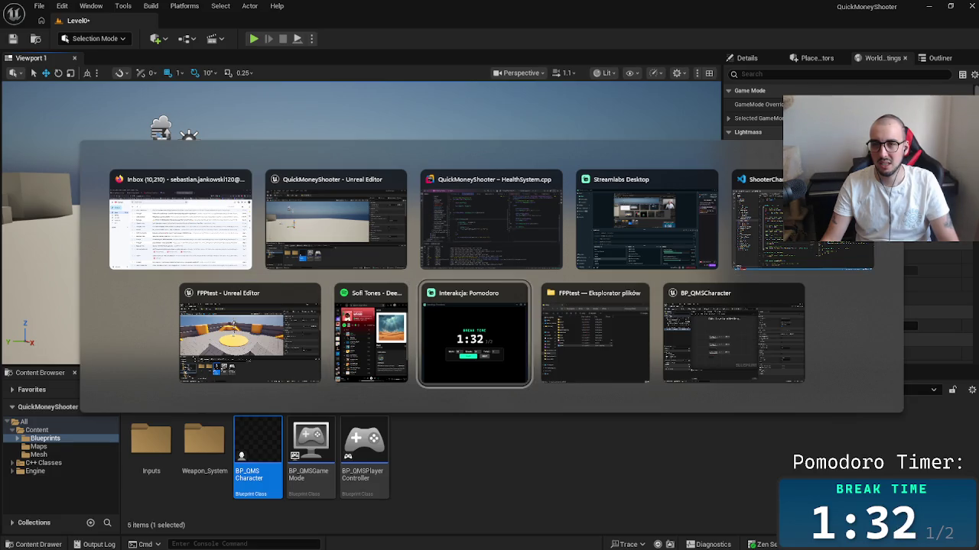
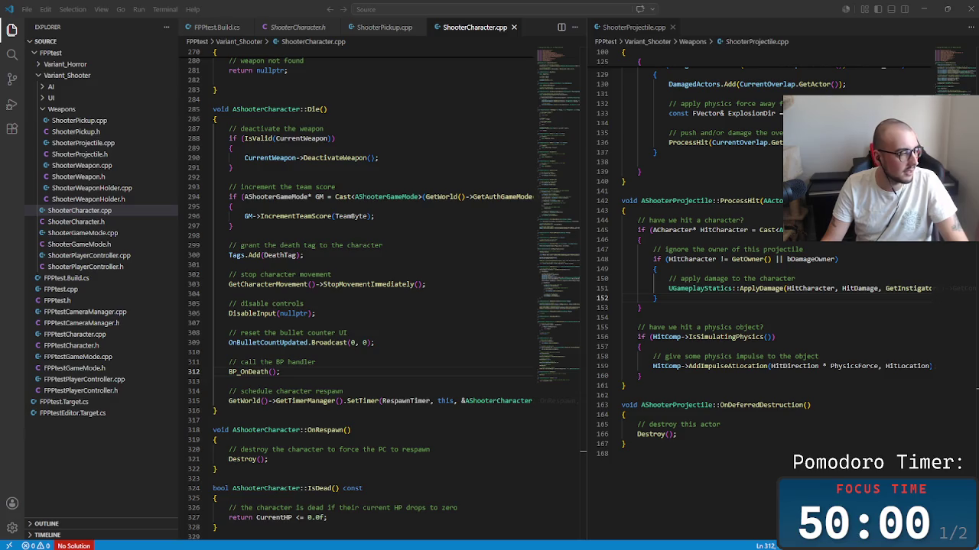
# Step: Return to the code editor with the caret inside the Die function
pyautogui.hotkey('alt', 'Tab')
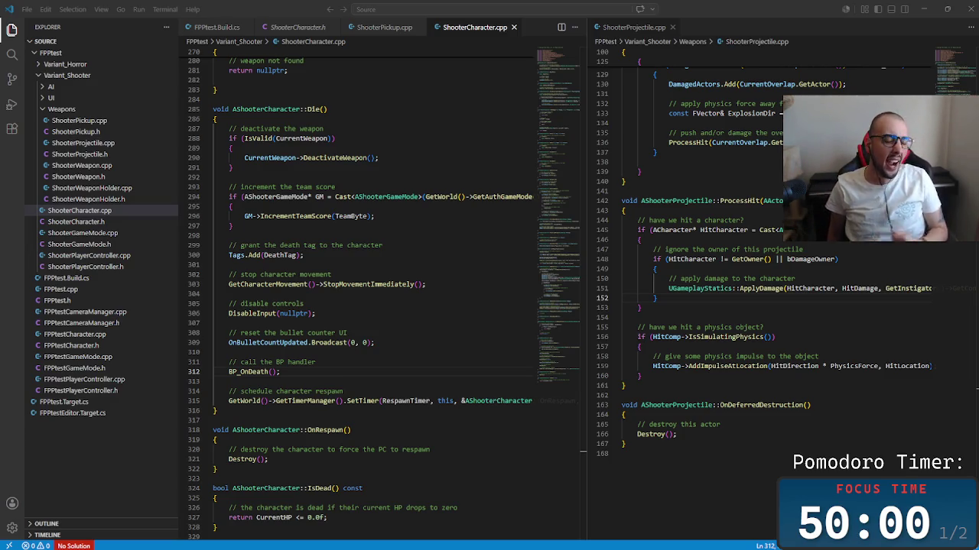
pyautogui.hotkey('alt', 'Tab')
pyautogui.hotkey('alt', 'Tab')
pyautogui.hotkey('alt', 'Tab')
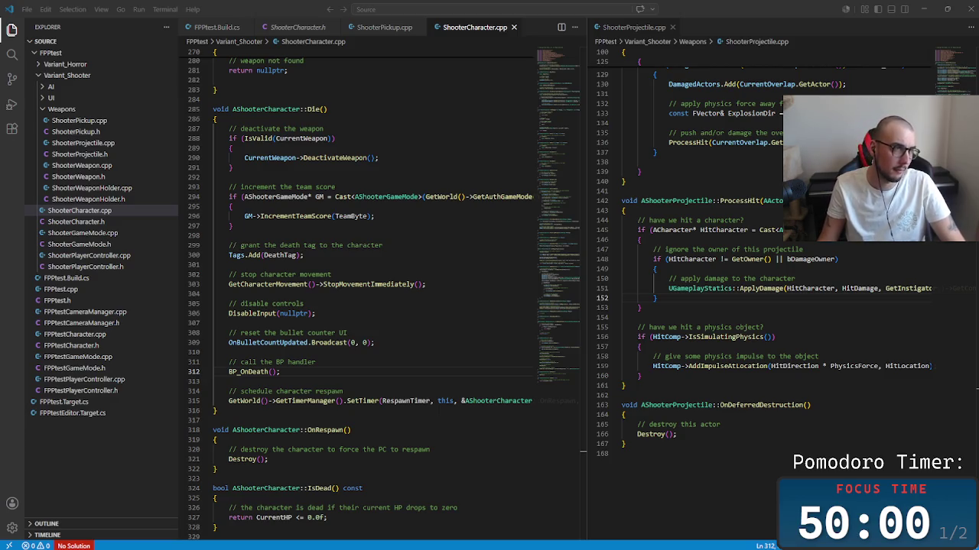
pyautogui.hotkey('alt', 'Tab')
pyautogui.hotkey('alt', 'Tab')
pyautogui.hotkey('alt', 'Tab')
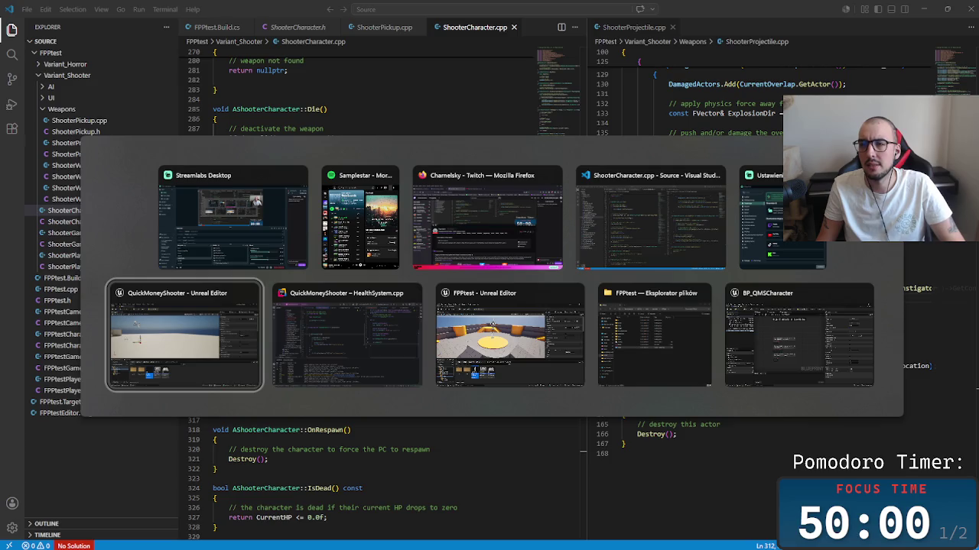
pyautogui.hotkey('alt', 'Tab')
pyautogui.hotkey('alt', 'Tab')
pyautogui.hotkey('alt', 'Tab')
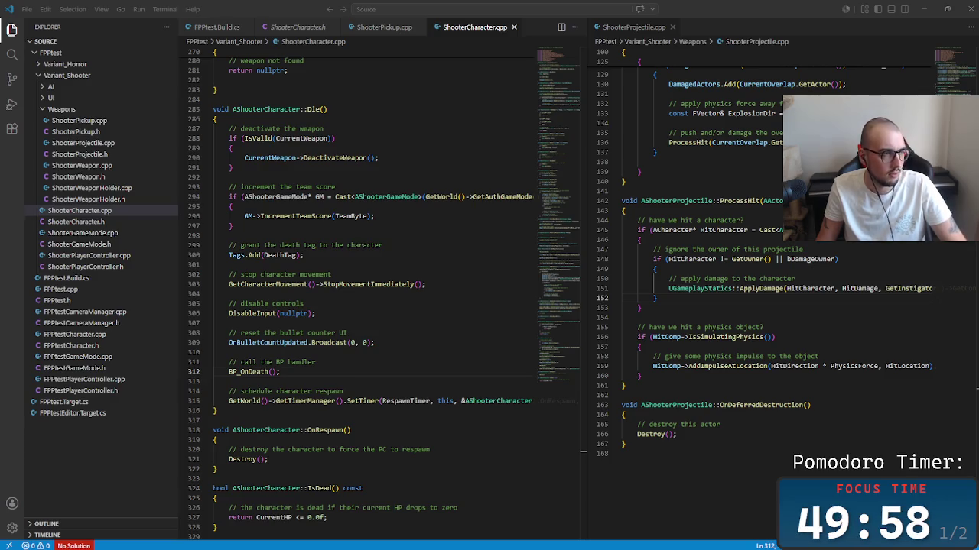
pyautogui.click(374, 342)
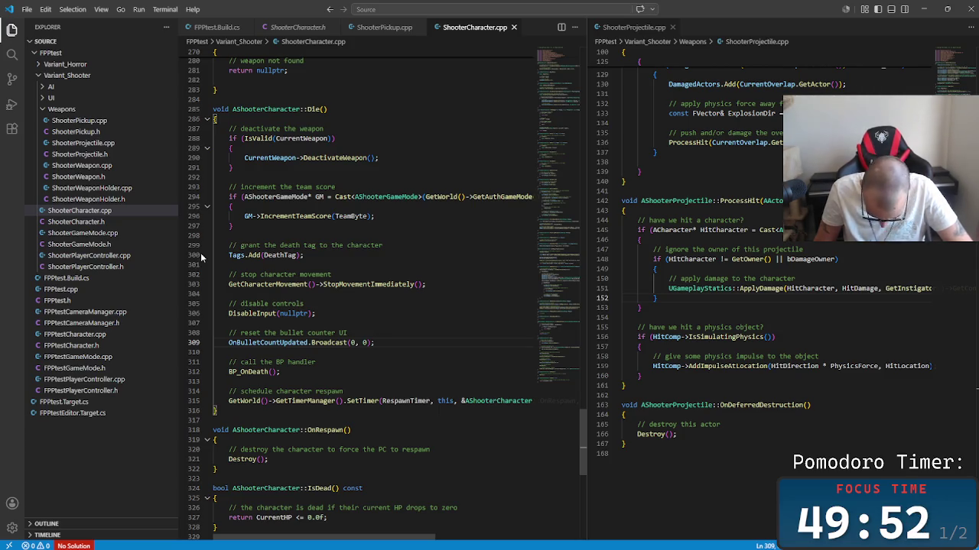
# Step: Show ShooterCharacter.h scrolled up to its TakeDamage override declaration
pyautogui.click(384, 26)
pyautogui.hotkey('ctrl', 'pageup')
pyautogui.hotkey('ctrl', 'pageup')
pyautogui.hotkey('ctrl', 'pagedown')
pyautogui.hotkey('ctrl', 'pagedown')
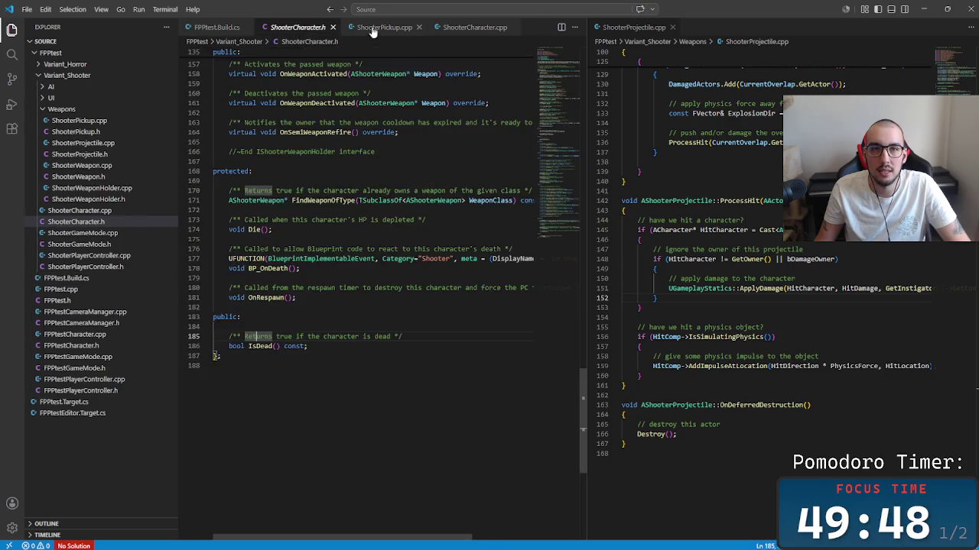
pyautogui.click(239, 33)
pyautogui.click(271, 30)
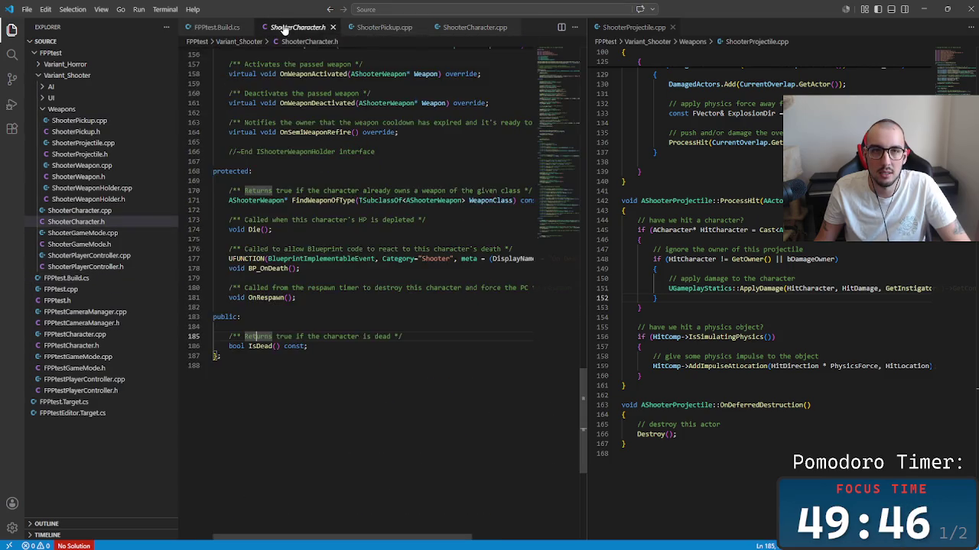
pyautogui.scroll(8, 390, 195)
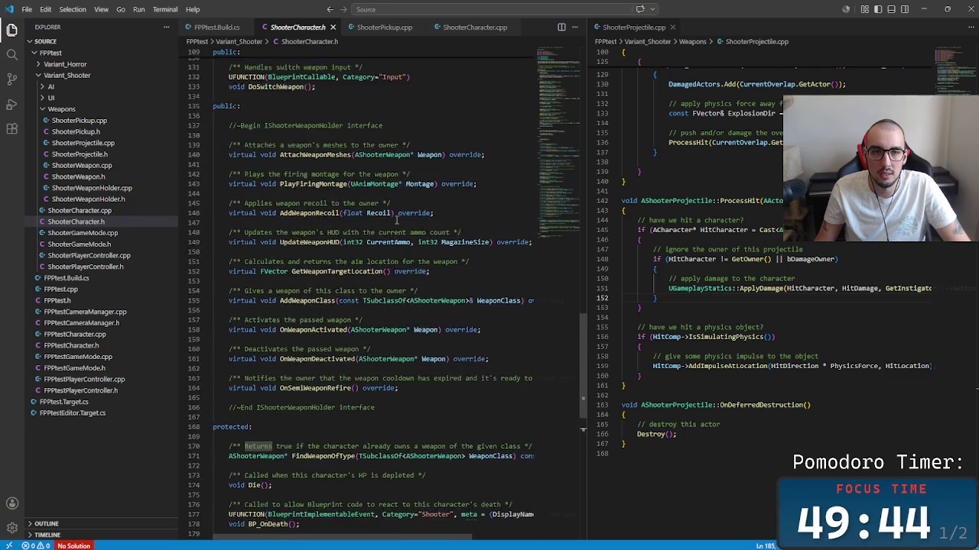
pyautogui.scroll(4, 398, 228)
pyautogui.scroll(7, 338, 194)
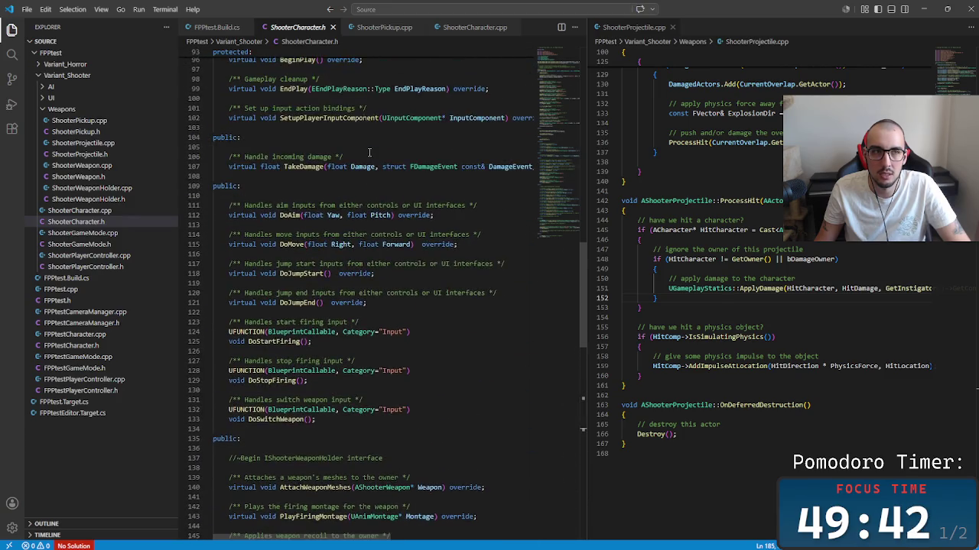
# Step: Select ApplyDamage in the projectile hit code on line 151 of ShooterProjectile.cpp
pyautogui.click(927, 9)
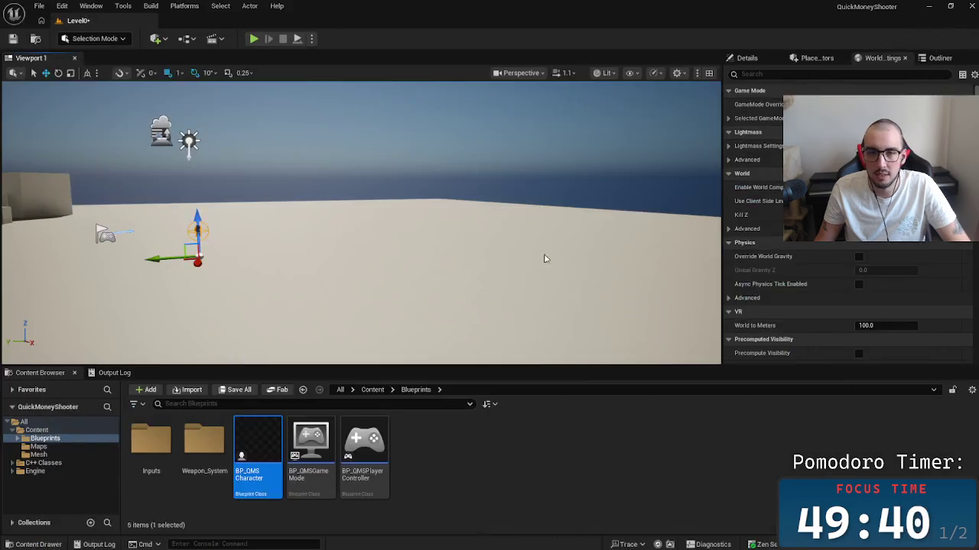
pyautogui.hotkey('alt', 'Tab')
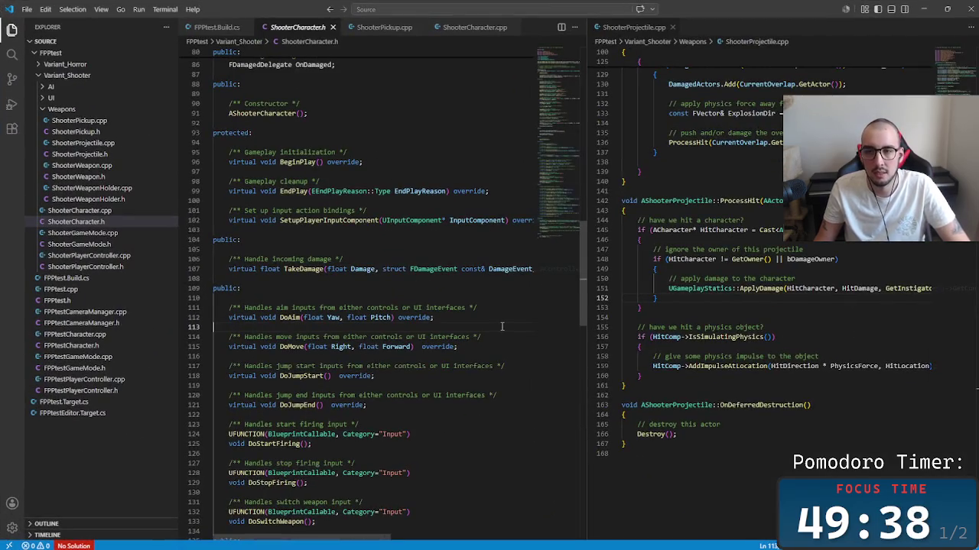
pyautogui.click(789, 288)
pyautogui.click(784, 288)
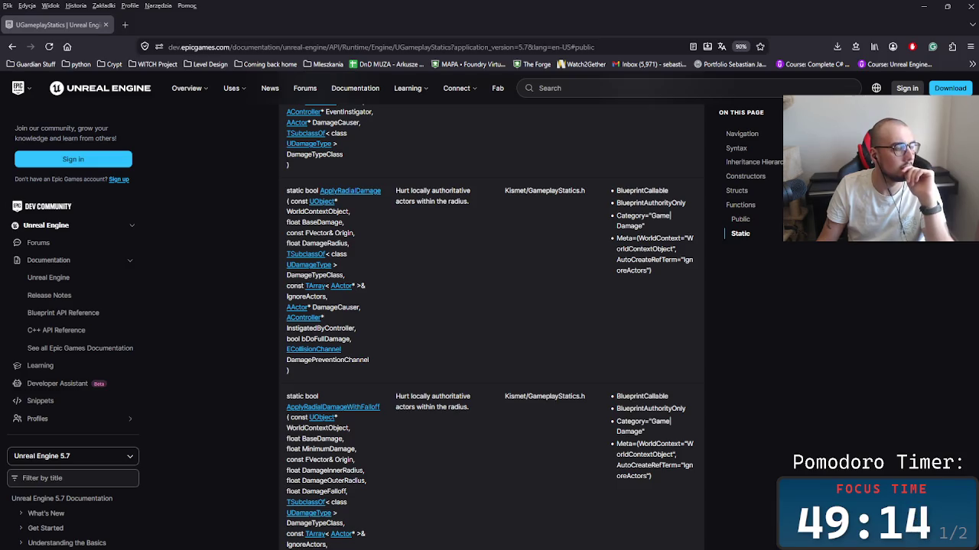
# Step: Highlight parts of the radial damage entry and its Kismet include path
pyautogui.hotkey('alt', 'Tab')
pyautogui.hotkey('alt', 'Tab')
pyautogui.moveTo(607, 343); pyautogui.dragTo(531, 428)
pyautogui.click(473, 401)
pyautogui.doubleClick(555, 397)
pyautogui.doubleClick(451, 396)
pyautogui.doubleClick(554, 396)
pyautogui.doubleClick(514, 396)
pyautogui.click(511, 370)
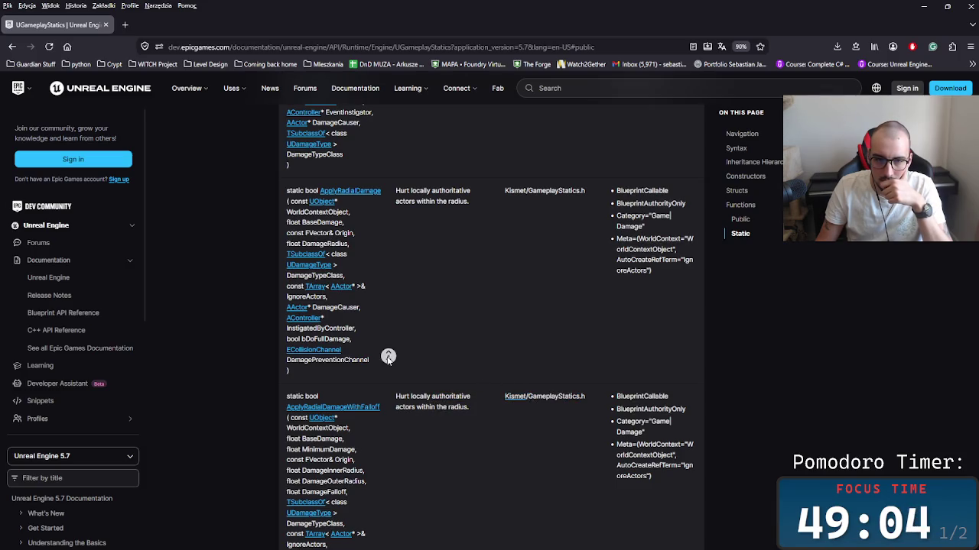
# Step: Scroll the Functions table to the ApplyDamage entry and highlight its name
pyautogui.scroll(3, 386, 344)
pyautogui.scroll(4, 392, 313)
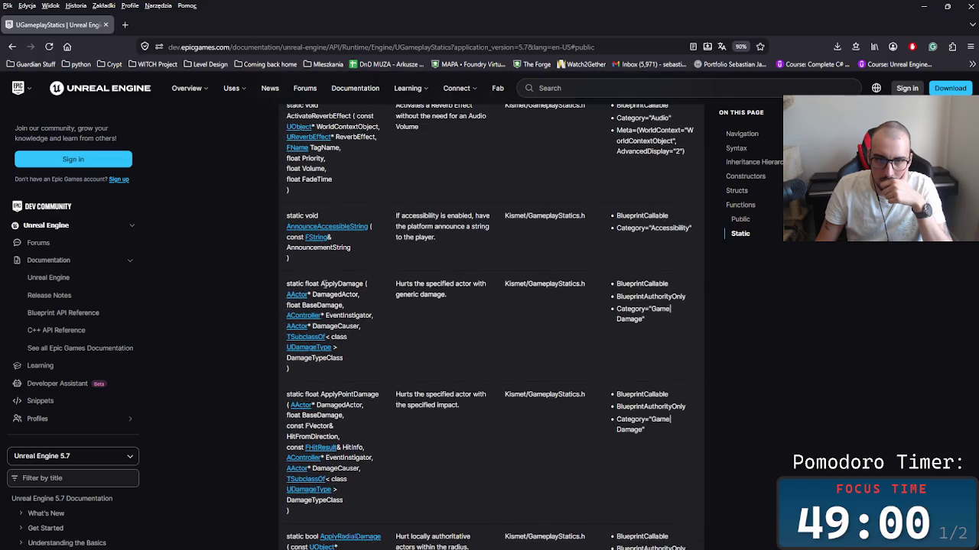
pyautogui.doubleClick(348, 285)
pyautogui.click(349, 289)
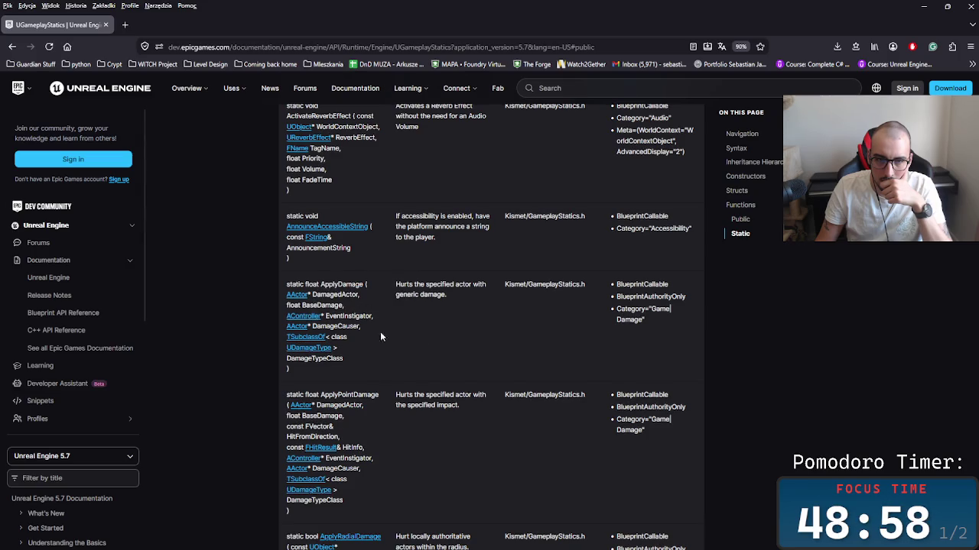
pyautogui.scroll(2, 429, 383)
pyautogui.scroll(-2, 432, 412)
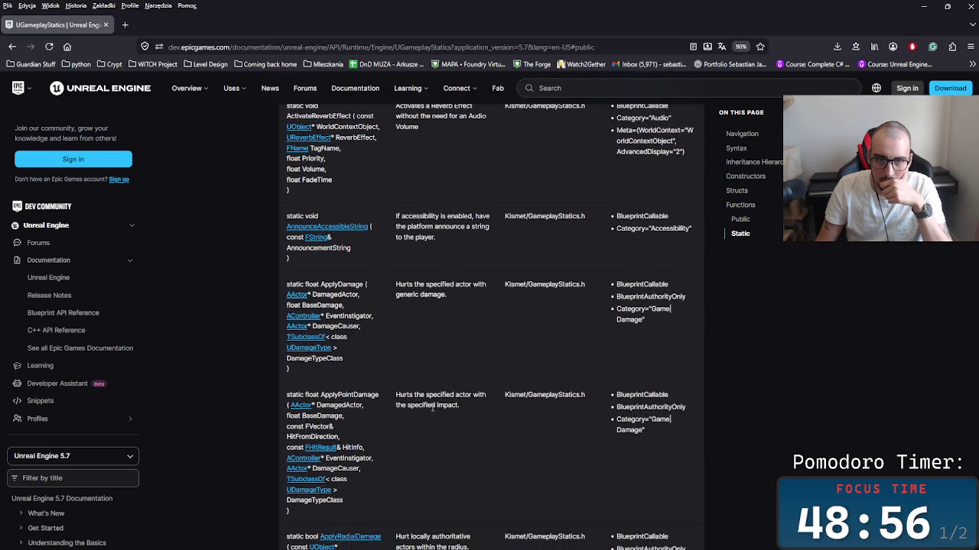
pyautogui.scroll(-6, 489, 424)
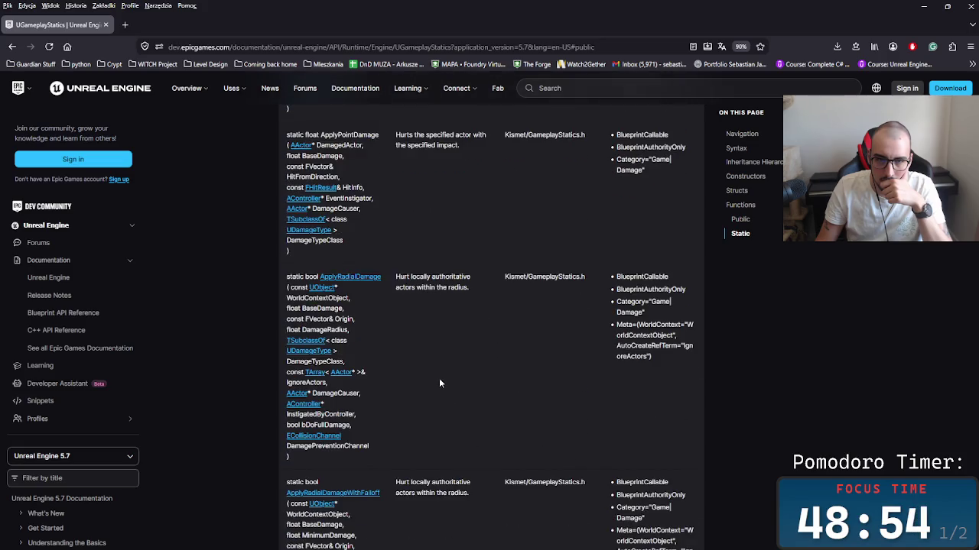
# Step: Autoscroll down the UGameplayStatics function list toward the damage functions
pyautogui.scroll(-3, 435, 367)
pyautogui.middleClick(436, 361)
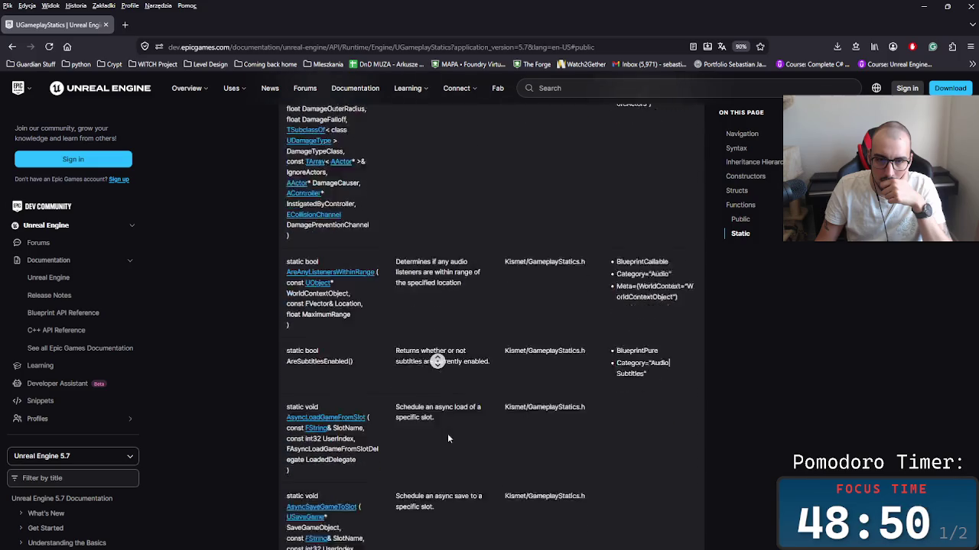
pyautogui.middleClick(449, 388)
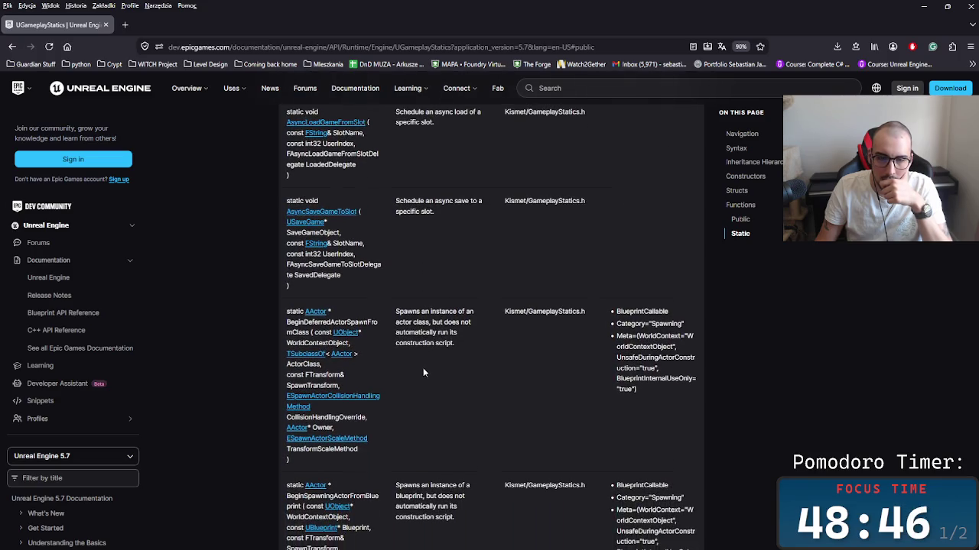
pyautogui.middleClick(416, 307)
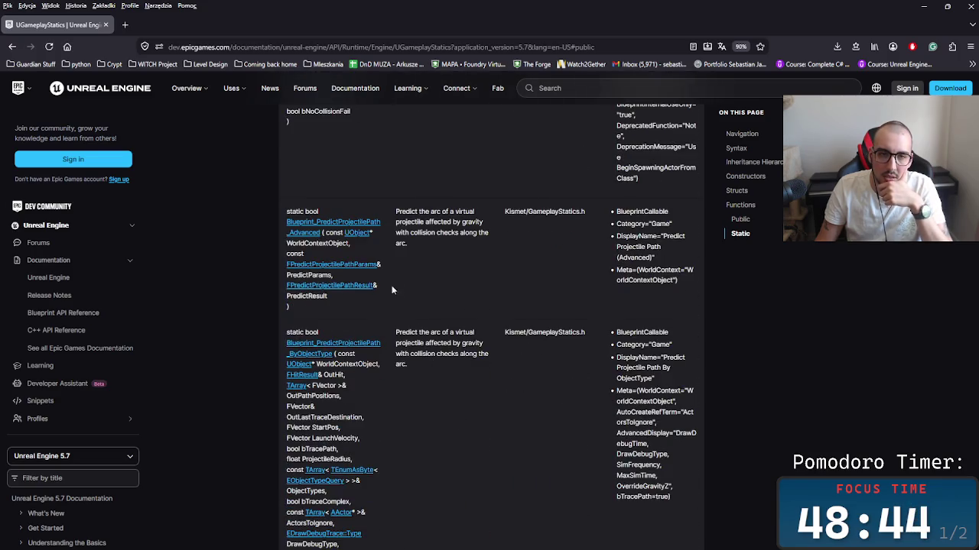
pyautogui.middleClick(432, 281)
pyautogui.middleClick(437, 273)
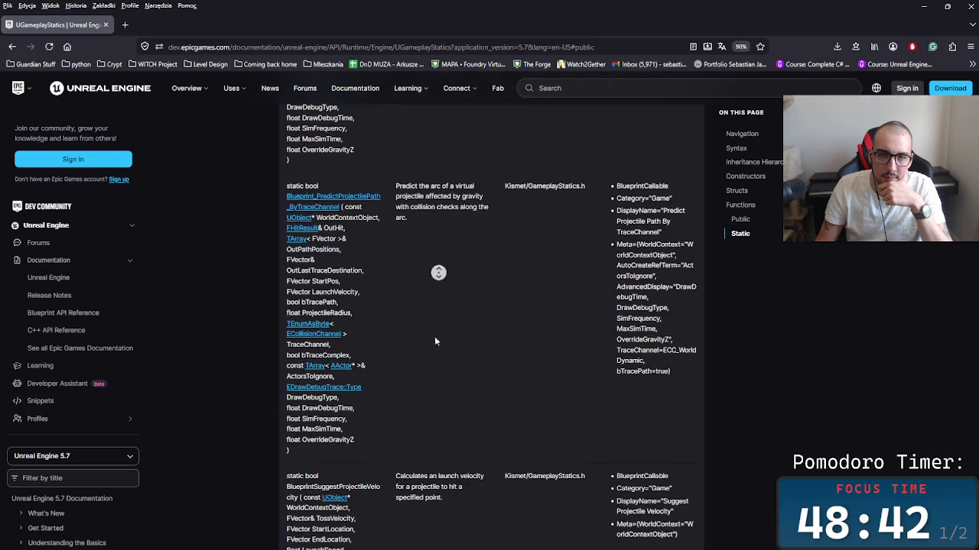
pyautogui.middleClick(445, 380)
pyautogui.scroll(-3, 442, 299)
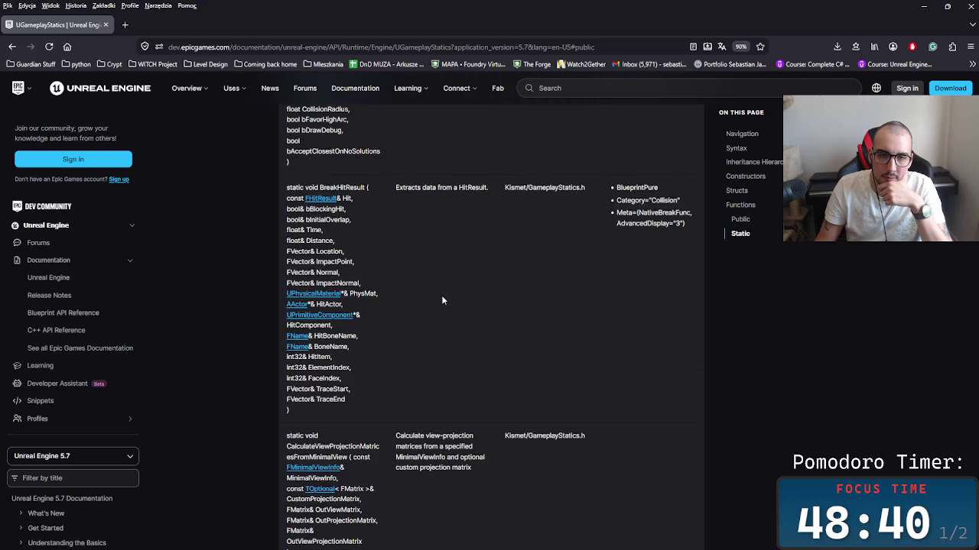
pyautogui.middleClick(435, 308)
pyautogui.middleClick(448, 305)
pyautogui.middleClick(447, 303)
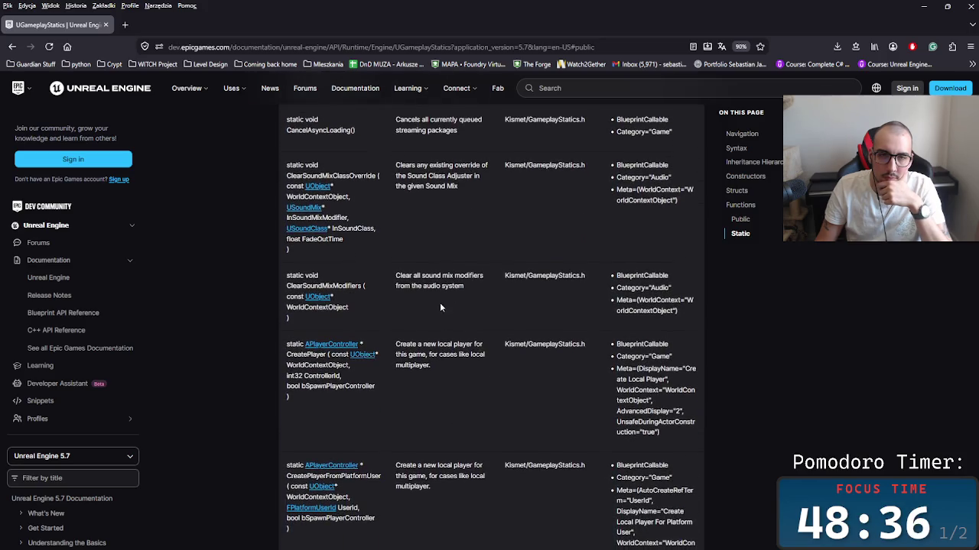
pyautogui.middleClick(441, 299)
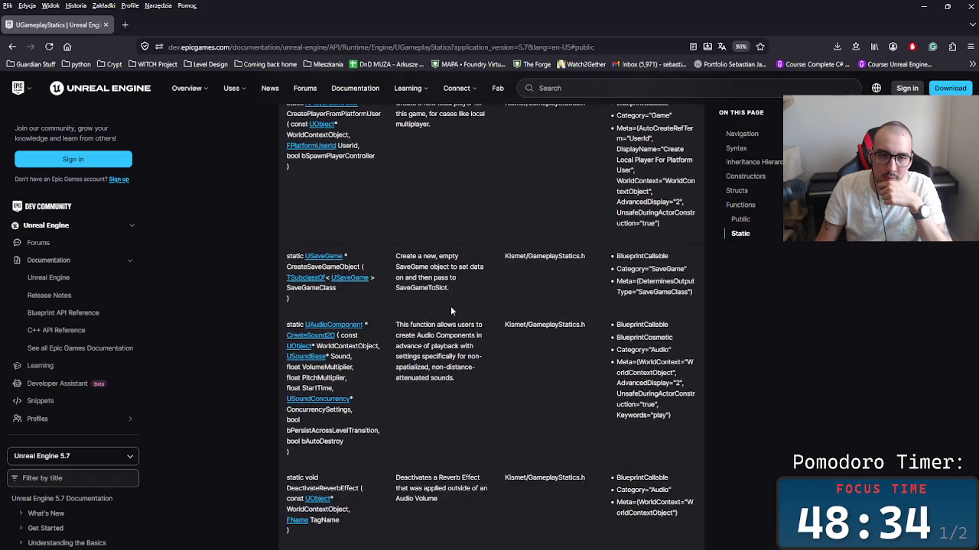
pyautogui.middleClick(445, 325)
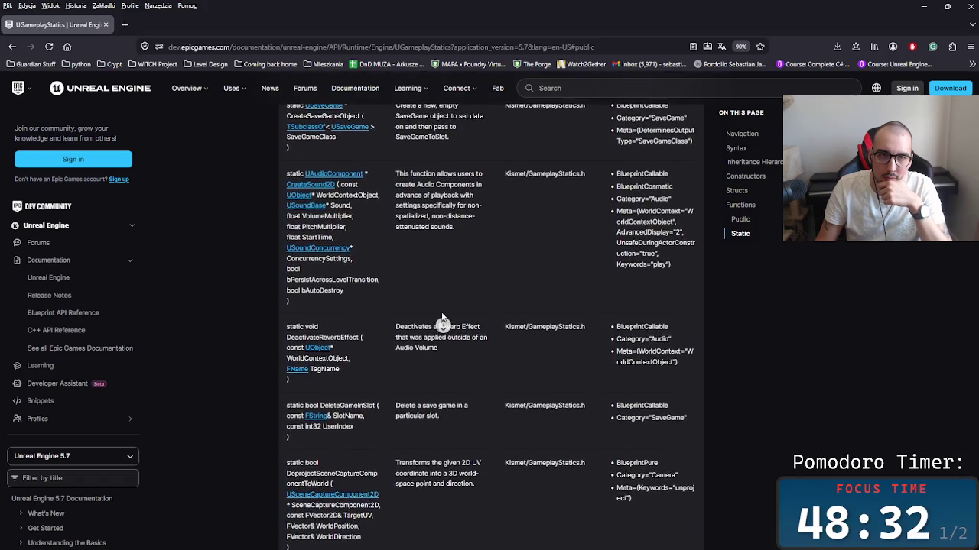
pyautogui.scroll(-1, 435, 344)
pyautogui.middleClick(432, 299)
pyautogui.middleClick(429, 324)
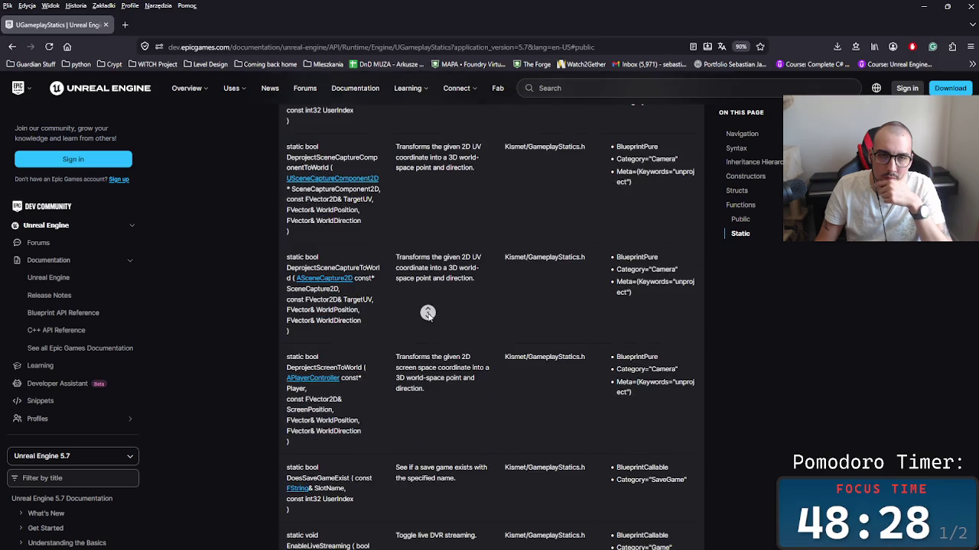
pyautogui.scroll(-1, 428, 313)
pyautogui.middleClick(429, 290)
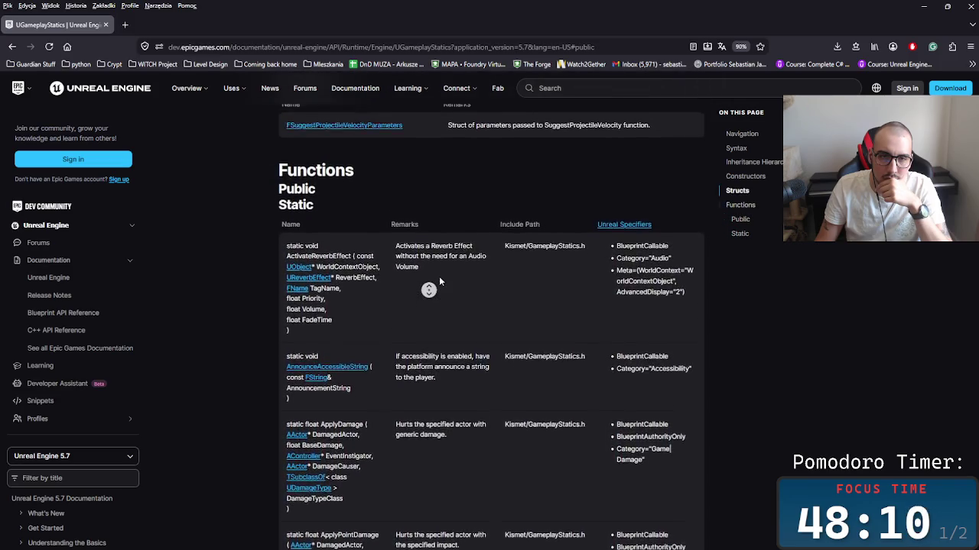
pyautogui.click(439, 276)
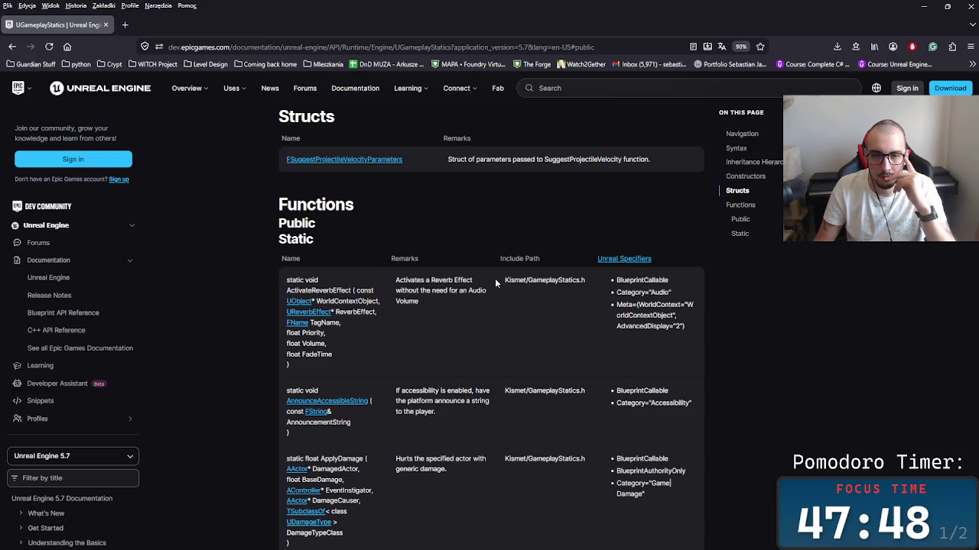
# Step: Read the ApplyDamage signature and nearby entries such as CreatePlayerFromPlatformUser
pyautogui.scroll(-3, 496, 283)
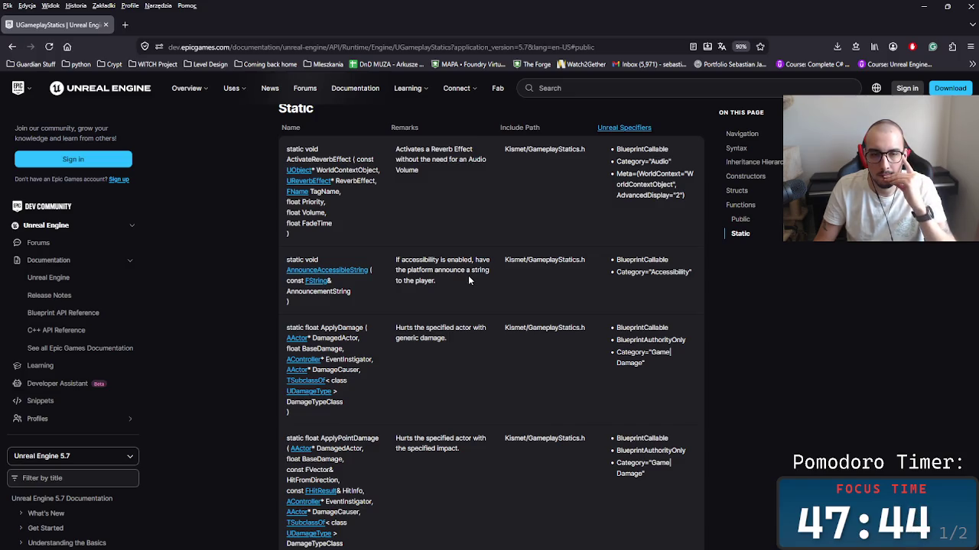
pyautogui.scroll(-1, 468, 277)
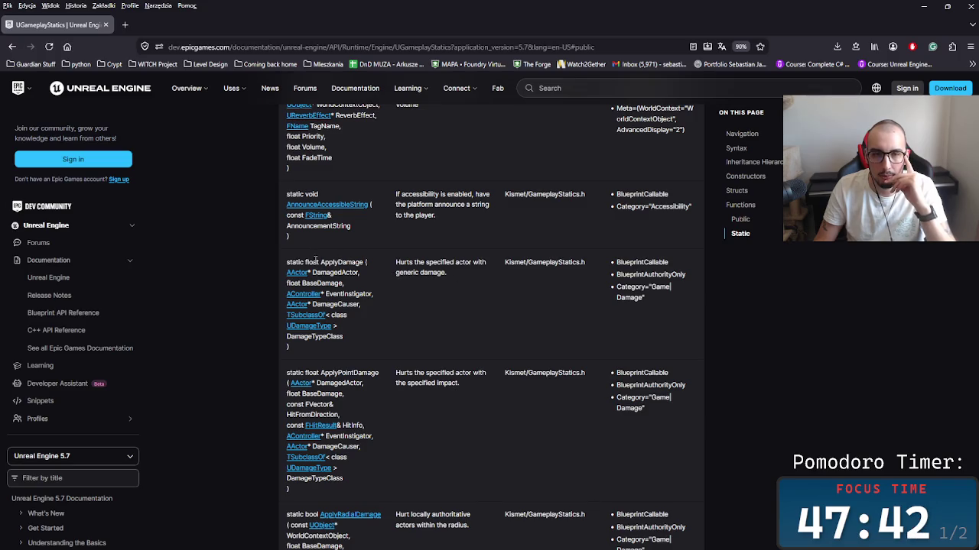
pyautogui.moveTo(385, 322)
pyautogui.mouseDown()
pyautogui.moveTo(298, 318)
pyautogui.moveTo(293, 264)
pyautogui.mouseUp()
pyautogui.click(406, 305)
pyautogui.scroll(-3, 413, 304)
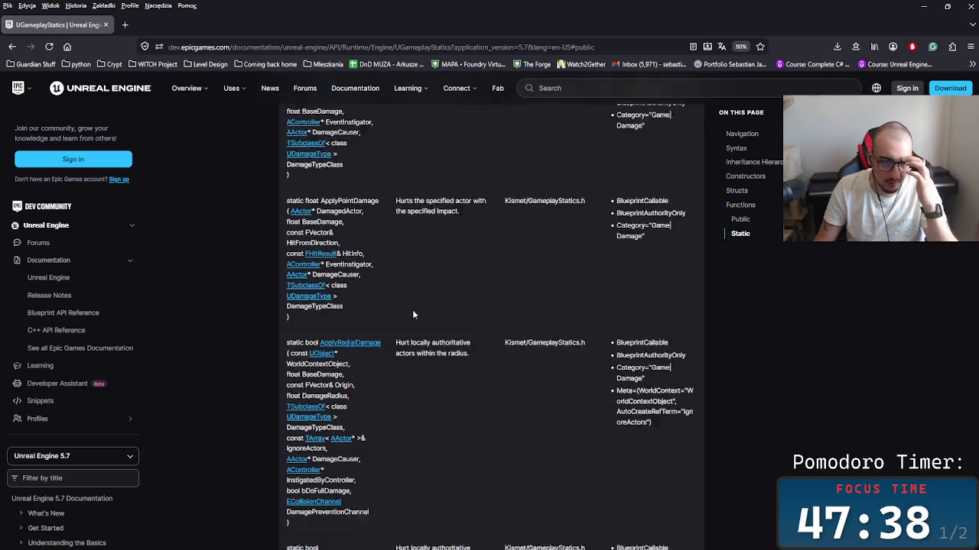
pyautogui.scroll(2, 418, 294)
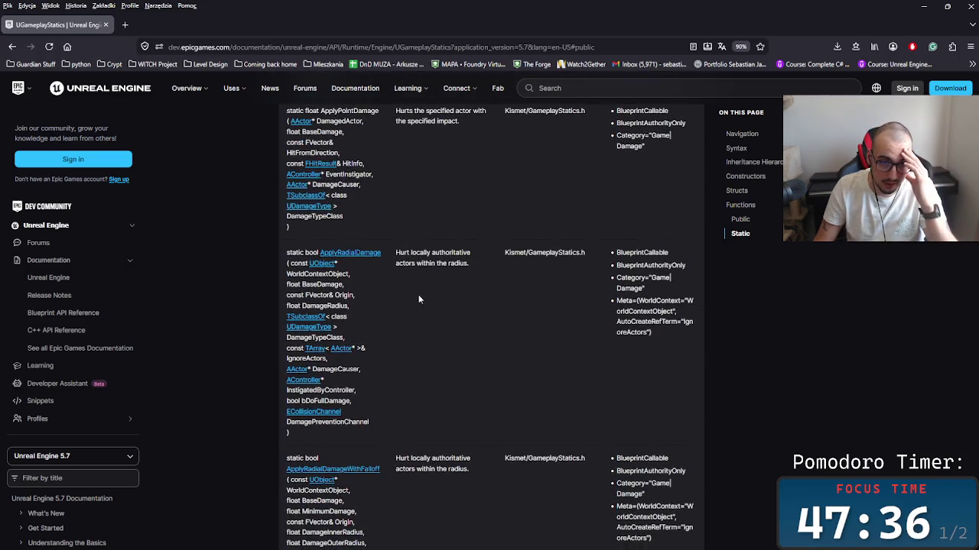
pyautogui.scroll(4, 489, 356)
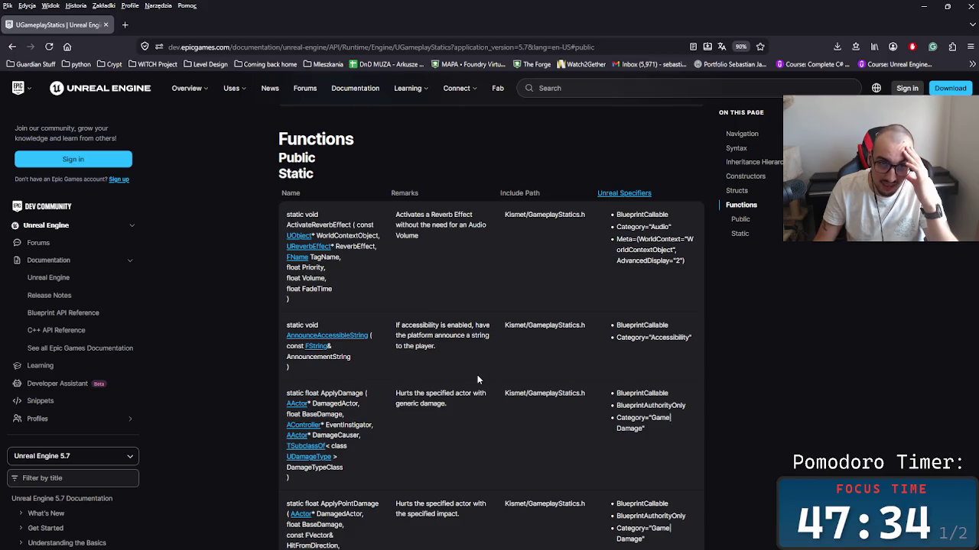
pyautogui.scroll(-5, 476, 373)
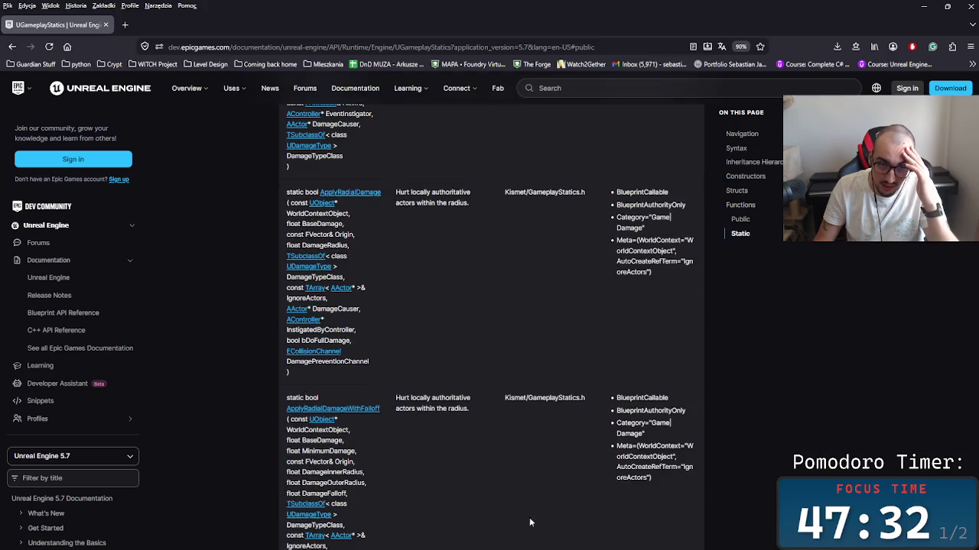
pyautogui.scroll(-10, 454, 365)
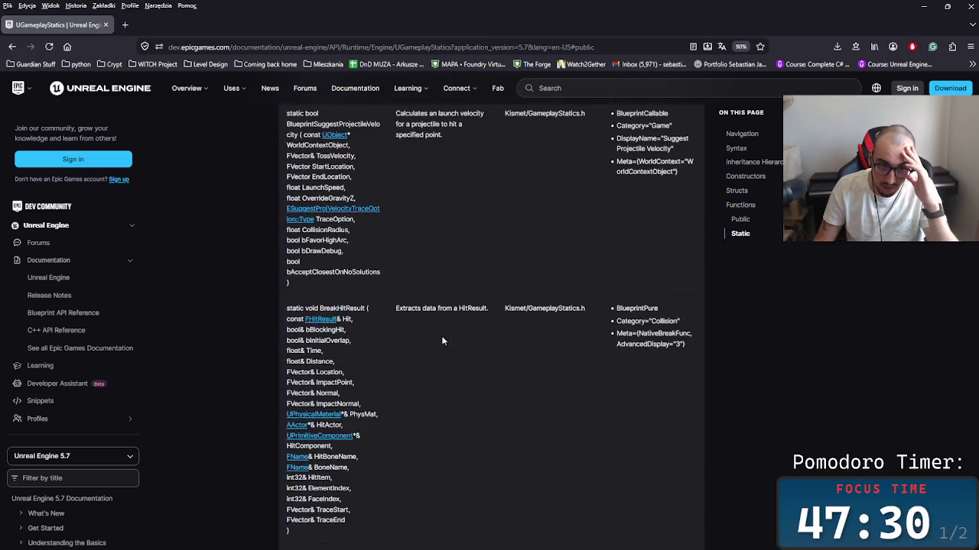
pyautogui.scroll(-5, 486, 313)
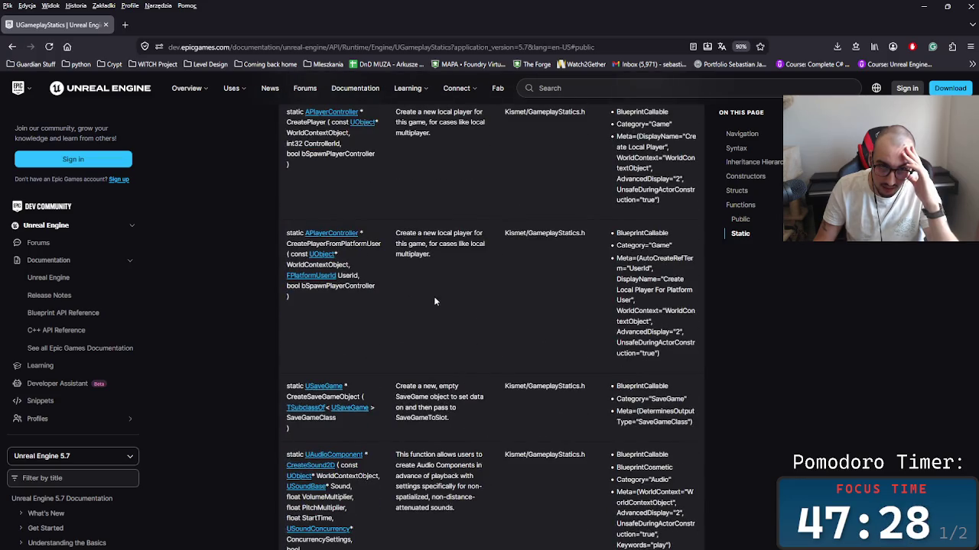
pyautogui.scroll(-4, 436, 304)
pyautogui.scroll(4, 418, 279)
pyautogui.scroll(3, 436, 204)
pyautogui.moveTo(397, 211); pyautogui.dragTo(354, 195)
pyautogui.click(476, 251)
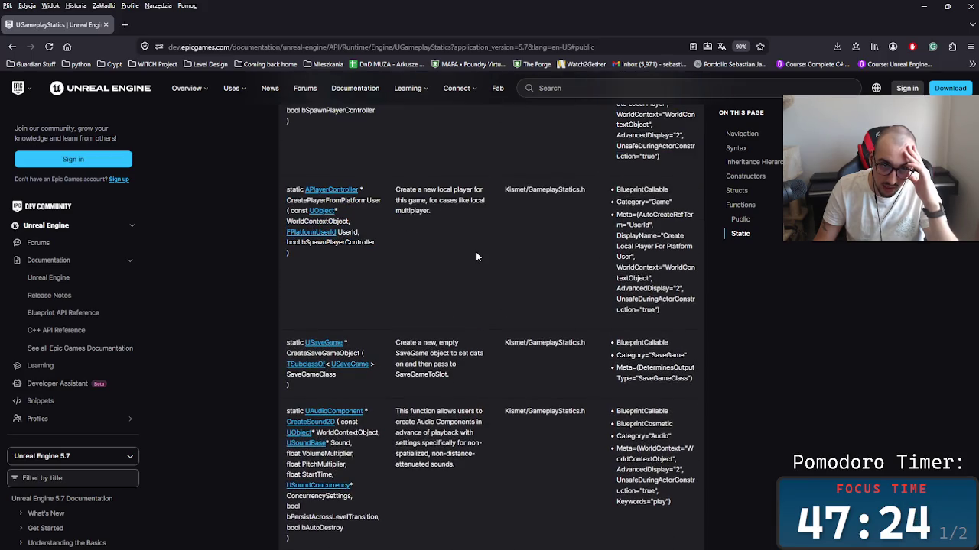
pyautogui.scroll(3, 485, 268)
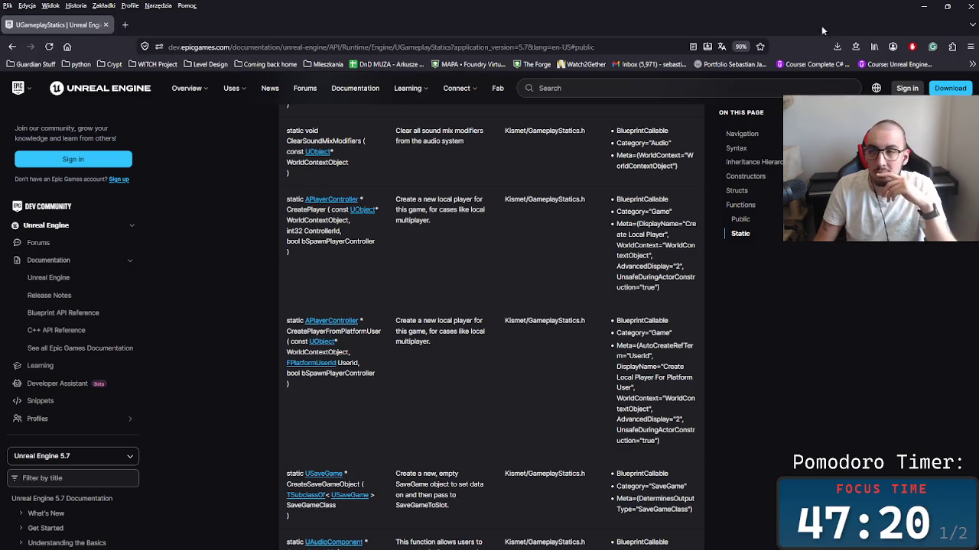
# Step: Minimize Firefox and return to the damage handling code in HealthSystem.cpp
pyautogui.click(924, 6)
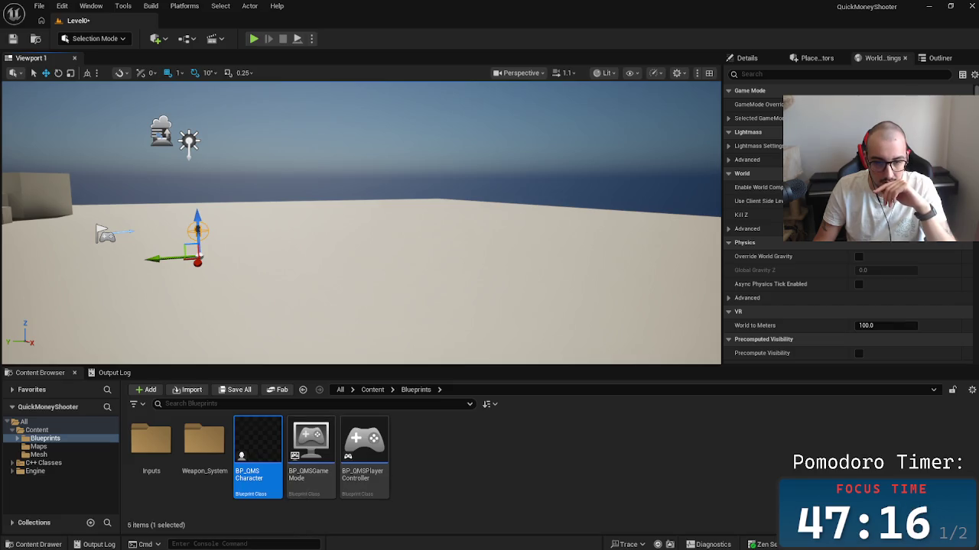
pyautogui.hotkey('alt', 'Tab')
pyautogui.hotkey('alt', 'Tab')
pyautogui.hotkey('alt', 'Tab')
pyautogui.hotkey('alt', 'Tab')
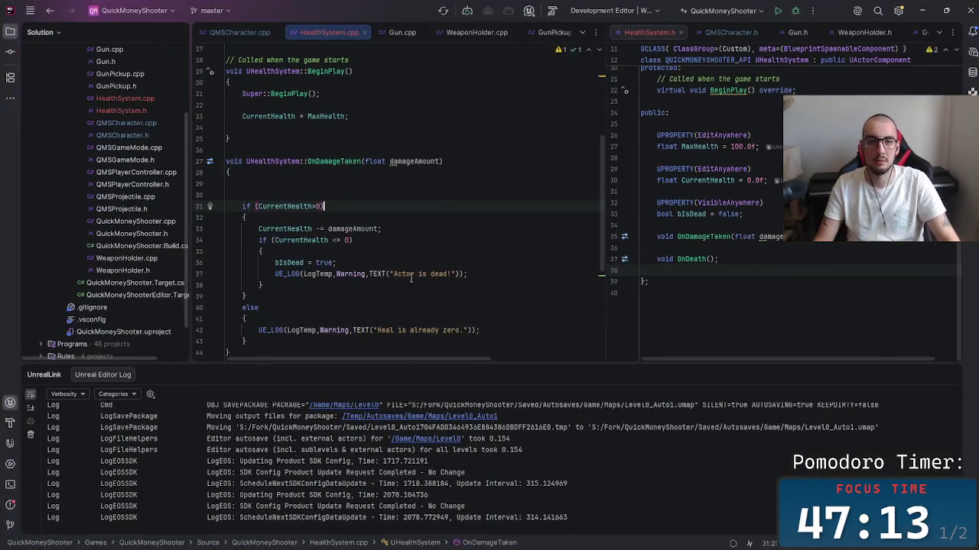
pyautogui.click(382, 229)
# Step: Inspect OnDamageTaken's braces around the health check and bIsDead block
pyautogui.click(312, 295)
pyautogui.click(409, 263)
pyautogui.click(409, 253)
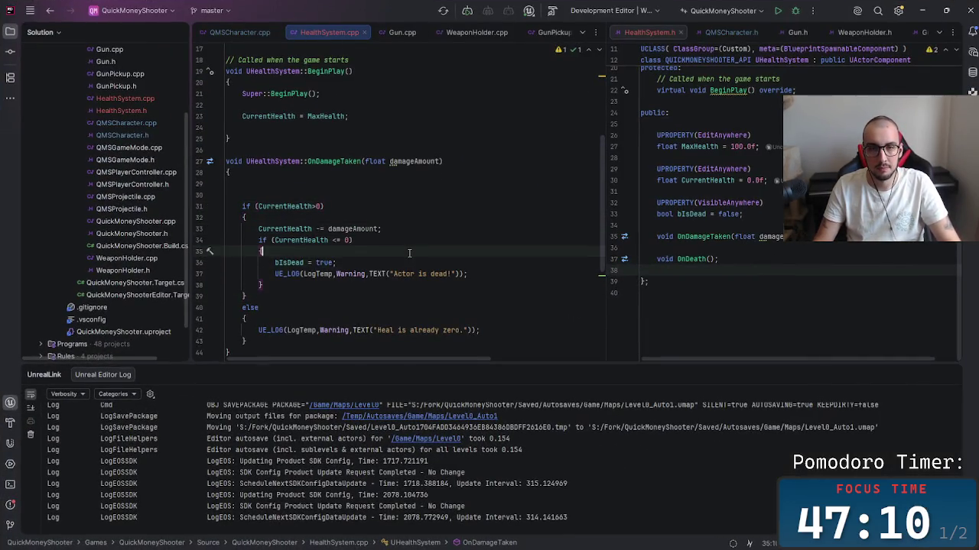
pyautogui.click(428, 186)
pyautogui.click(441, 161)
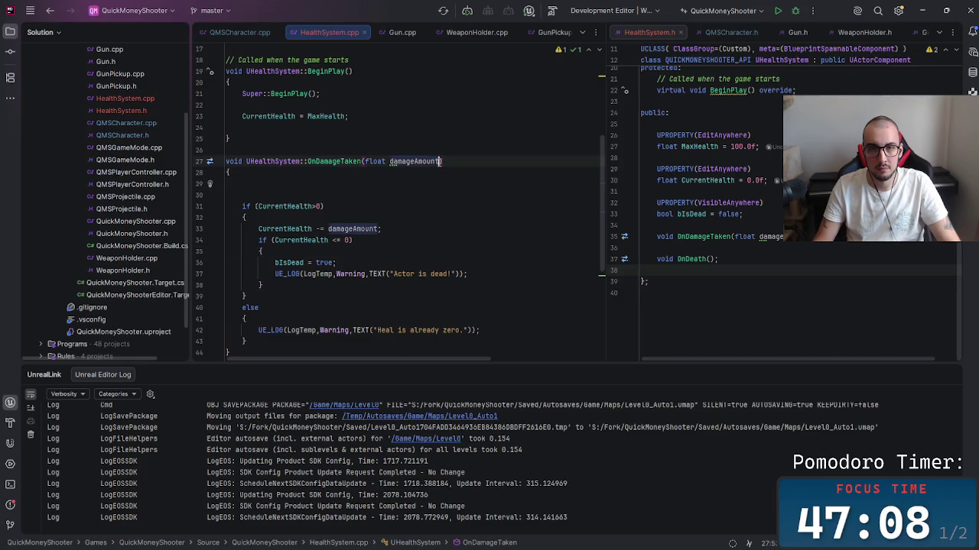
pyautogui.click(459, 218)
pyautogui.click(452, 186)
# Step: Replace the two blank lines after the opening brace with one, then minimize Unreal Editor
pyautogui.press('Delete')
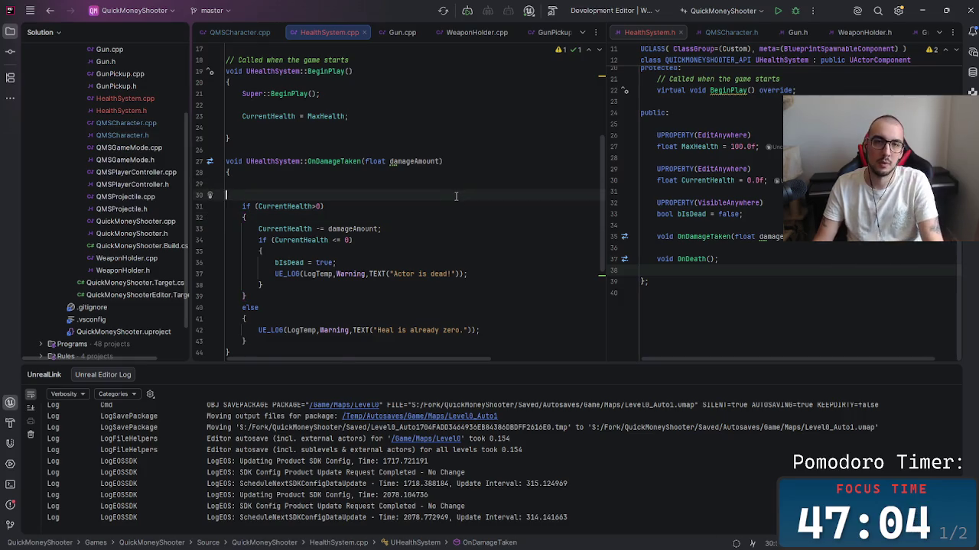
pyautogui.press('BackSpace')
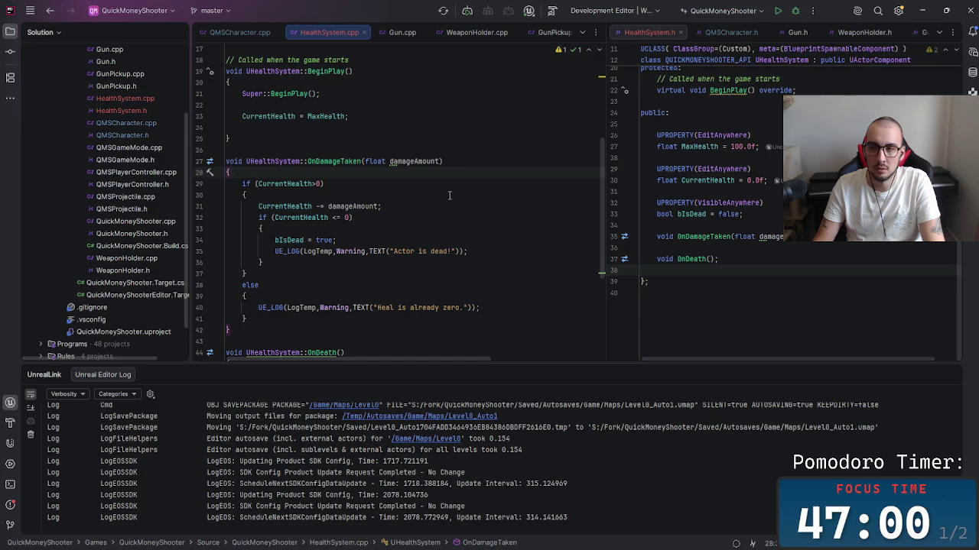
pyautogui.press('Return')
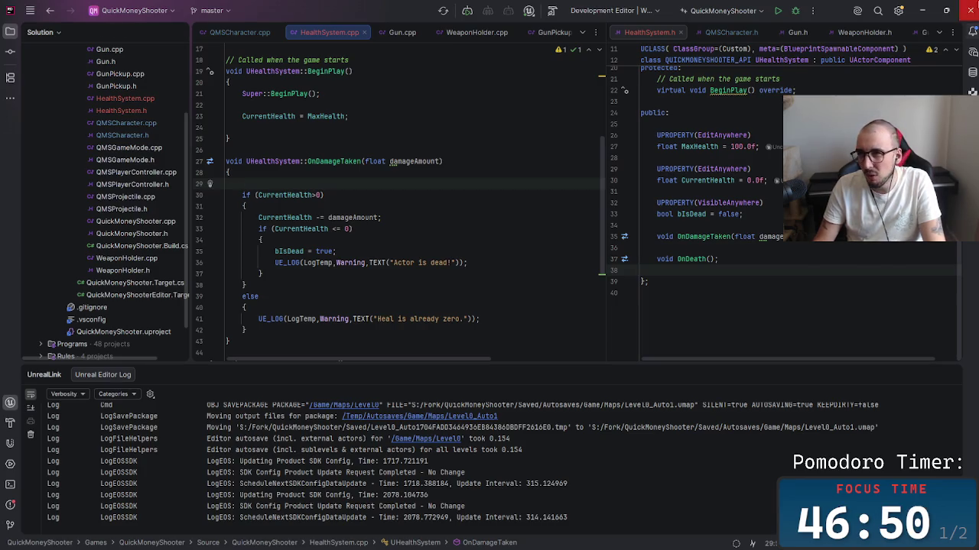
pyautogui.hotkey('alt', 'Tab')
pyautogui.click(926, 8)
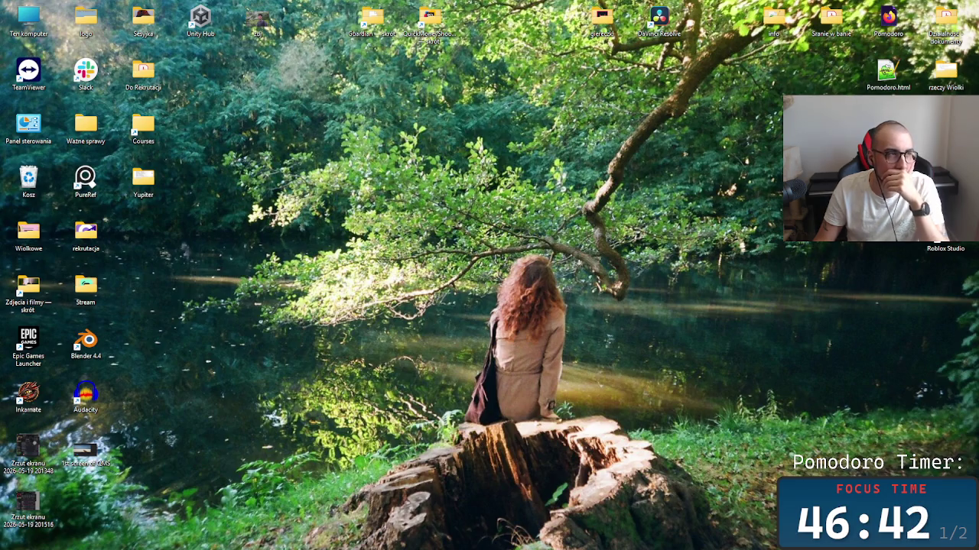
# Step: Bring Rider back from the taskbar and open File Explorer at S:\Fork
pyautogui.moveTo(527, 547)
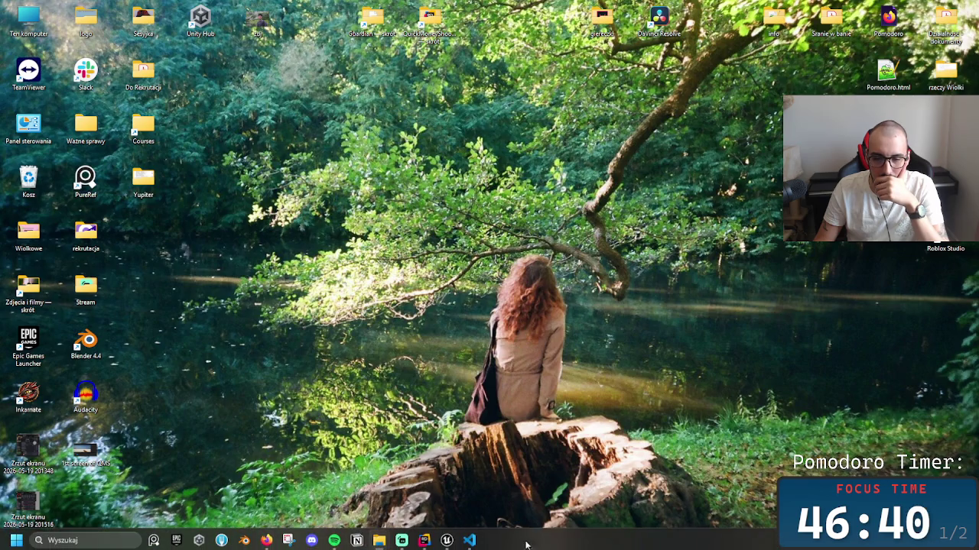
pyautogui.click(425, 541)
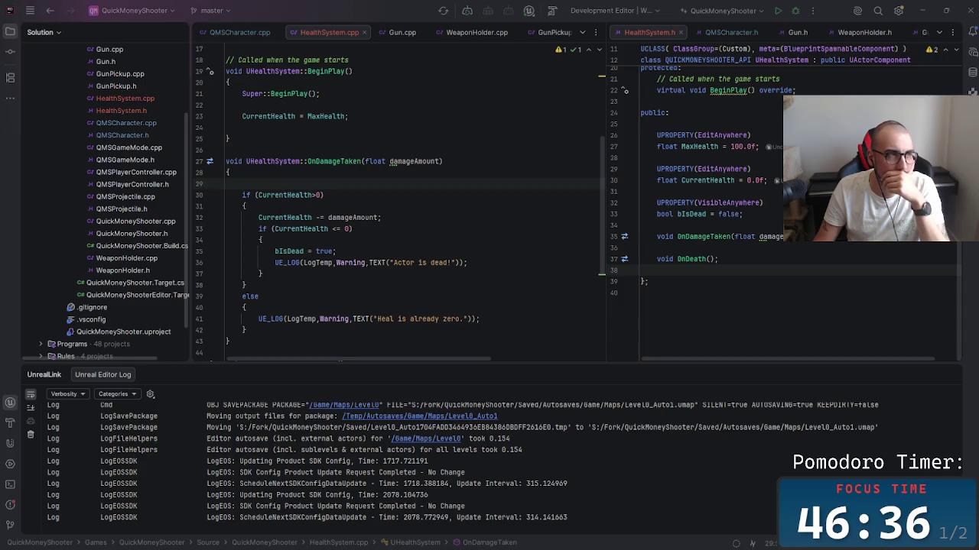
pyautogui.hotkey('alt', 'Tab')
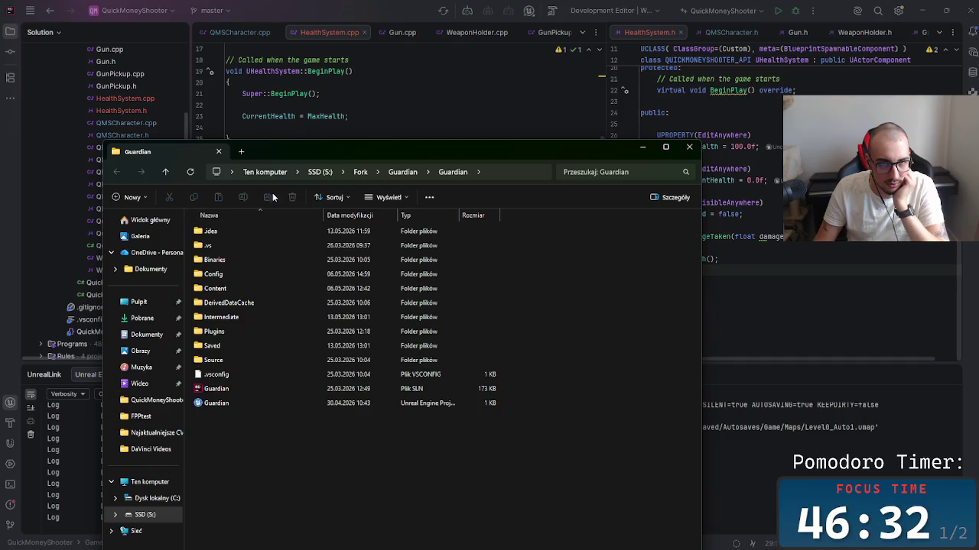
pyautogui.click(368, 172)
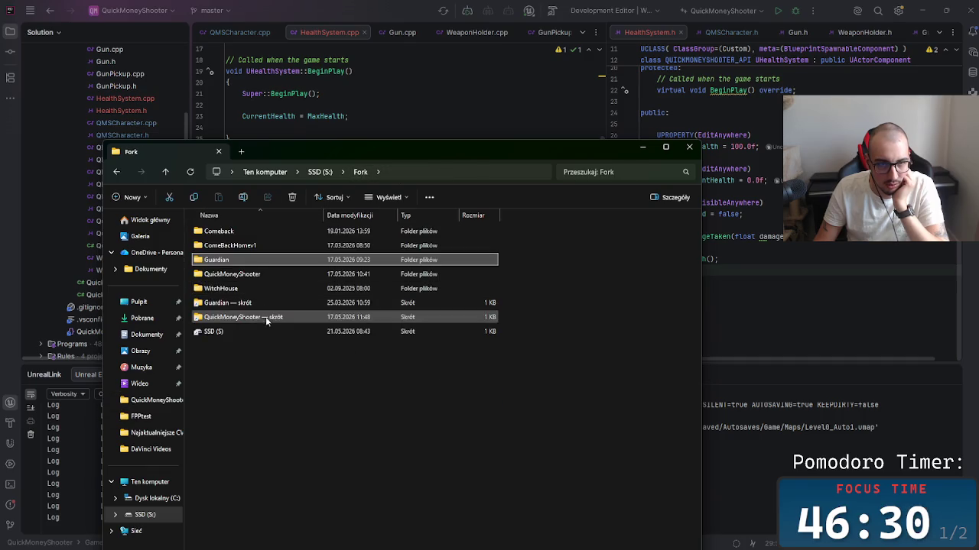
# Step: Go to S:\Unreal\Projects\ShooterSam and open the context menu of ShooterSam.sln
pyautogui.click(320, 172)
pyautogui.scroll(-5, 273, 425)
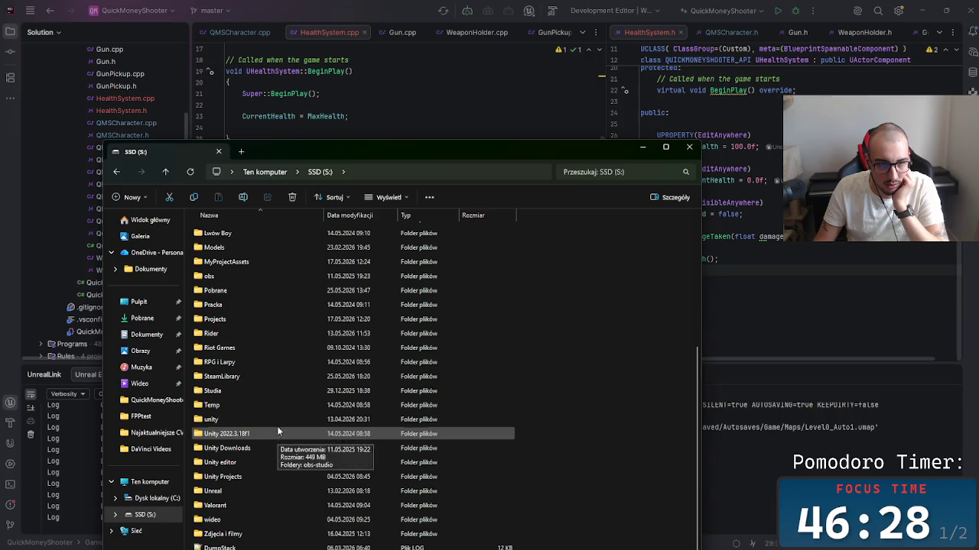
pyautogui.doubleClick(222, 491)
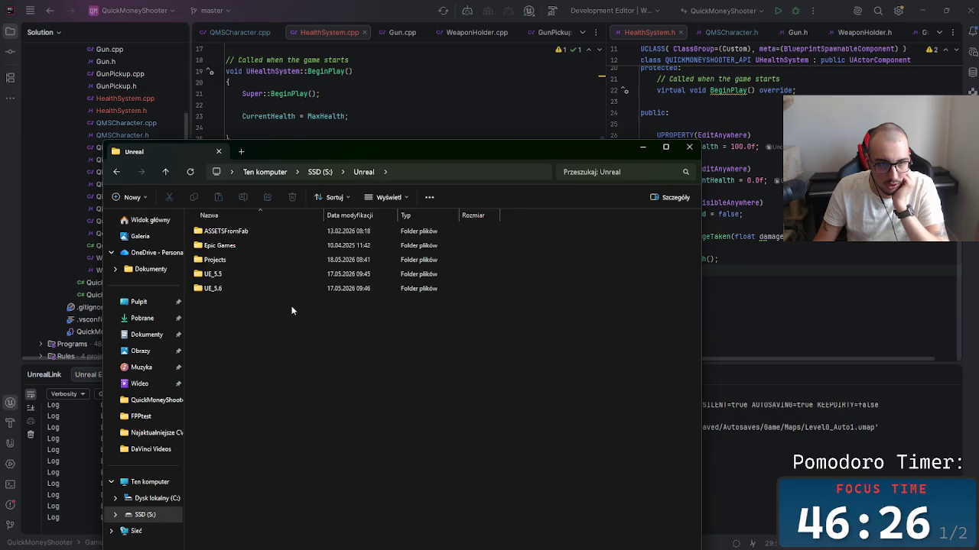
pyautogui.doubleClick(235, 260)
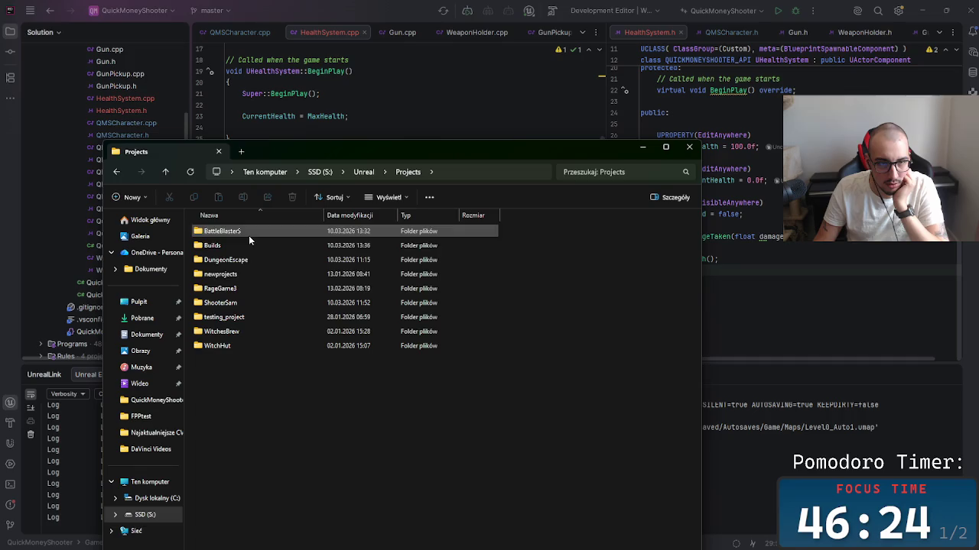
pyautogui.doubleClick(273, 302)
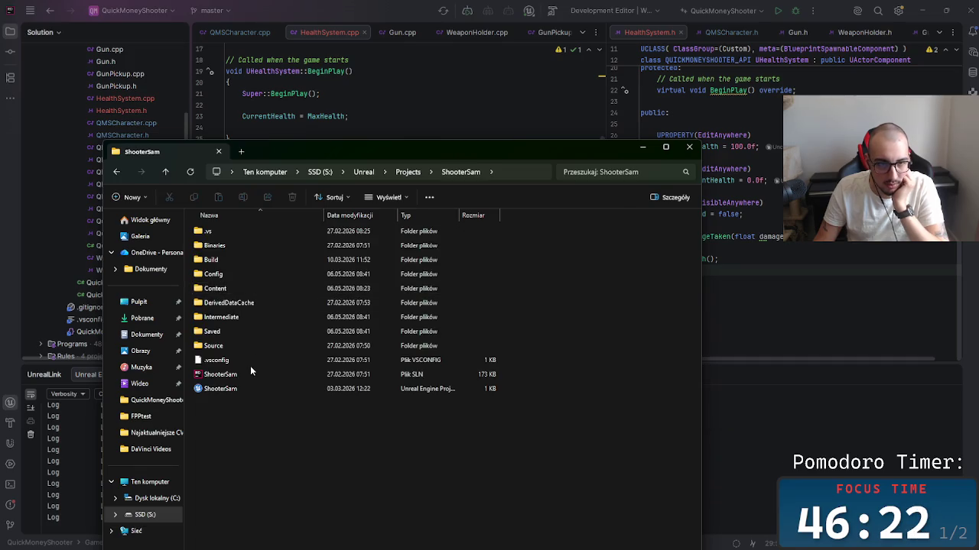
pyautogui.rightClick(265, 380)
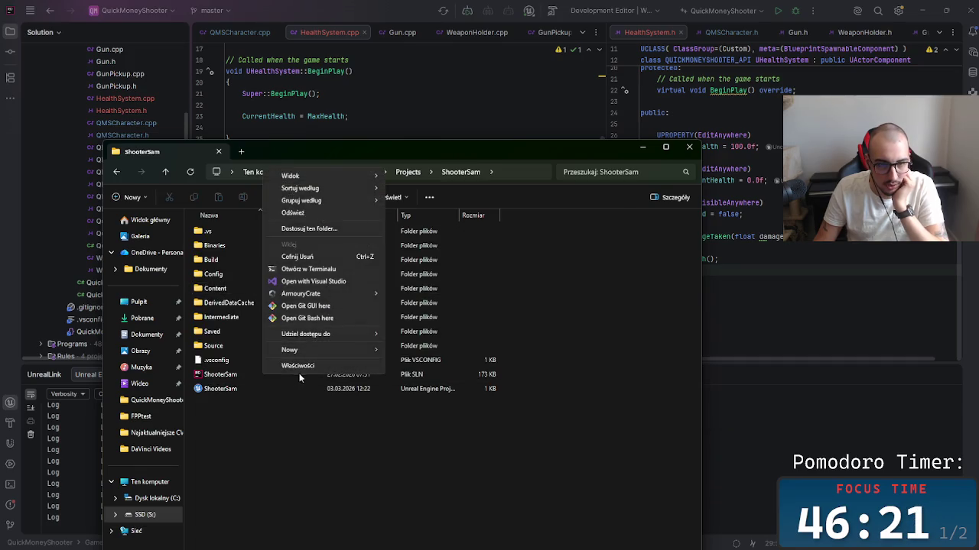
pyautogui.click(232, 379)
pyautogui.rightClick(231, 380)
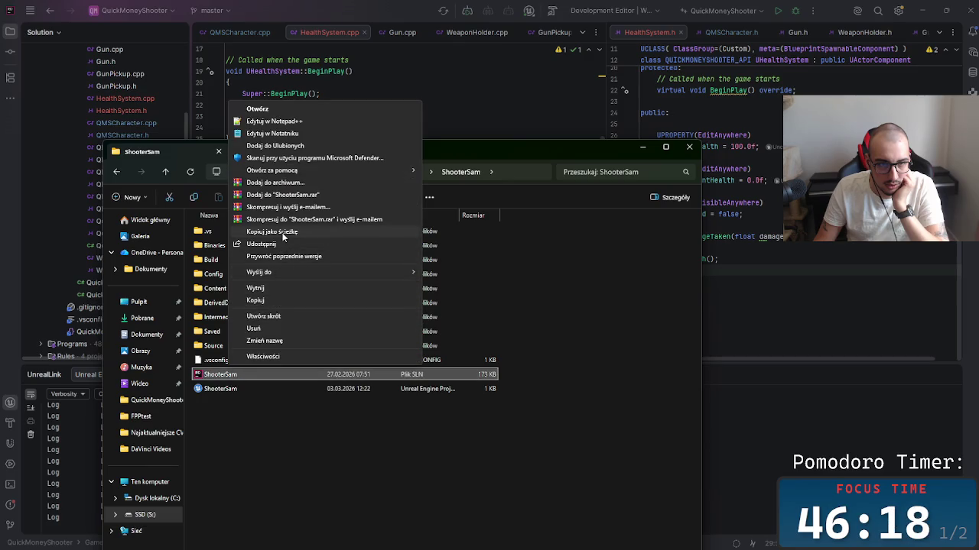